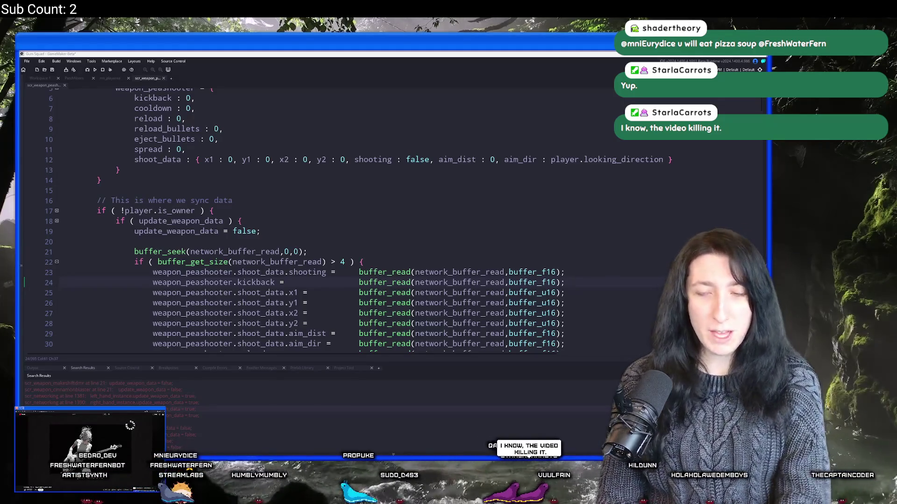
# Step: Inspect running processes in Task Manager sorted by CPU, expanding OBS Studio and Discord
pyautogui.hotkey('ctrl', 'shift', 'Escape')
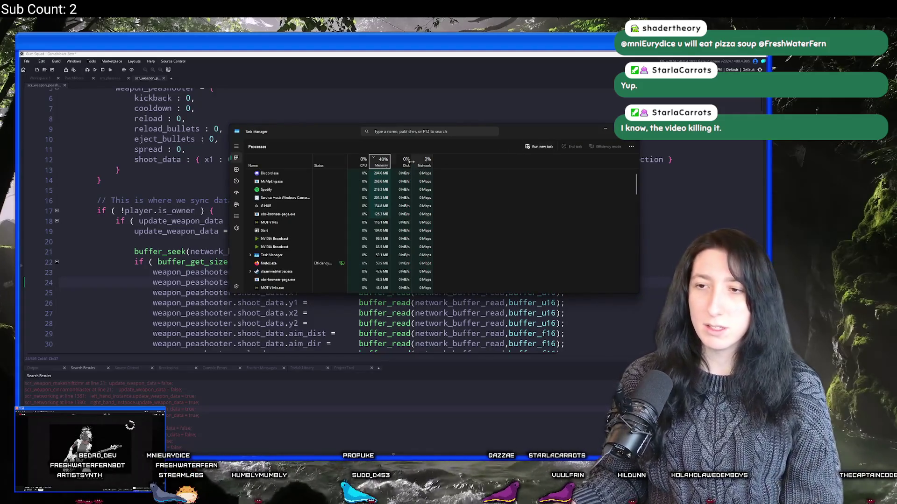
pyautogui.click(363, 164)
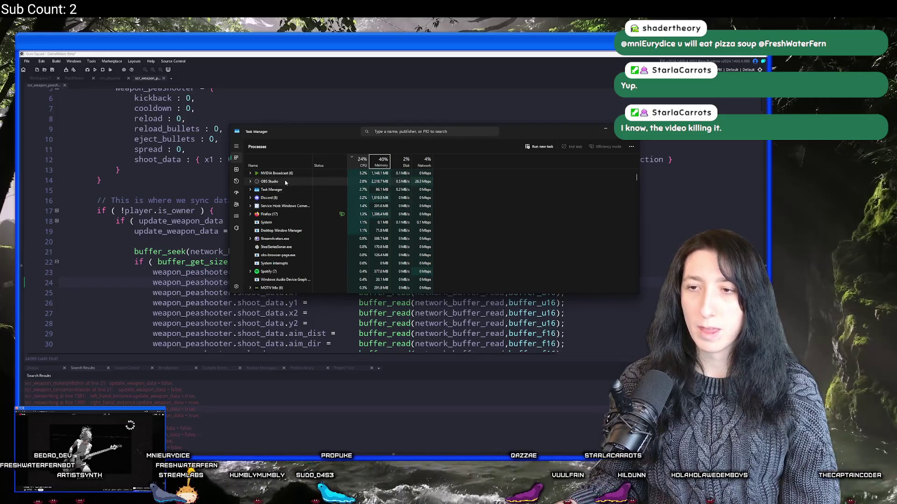
pyautogui.click(286, 182)
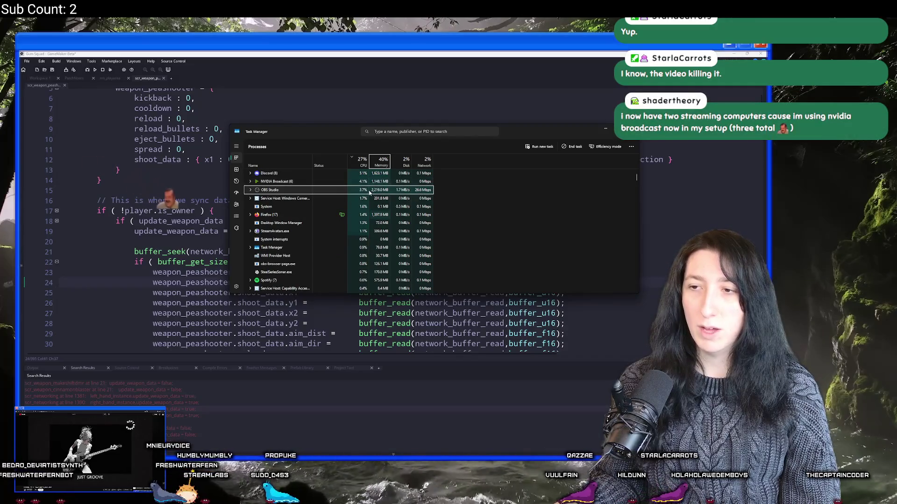
pyautogui.click(250, 185)
pyautogui.click(250, 182)
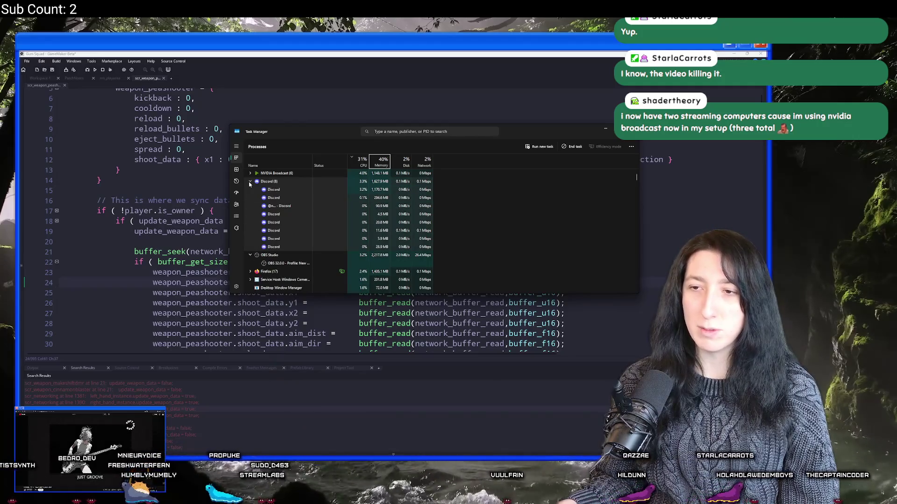
pyautogui.click(249, 174)
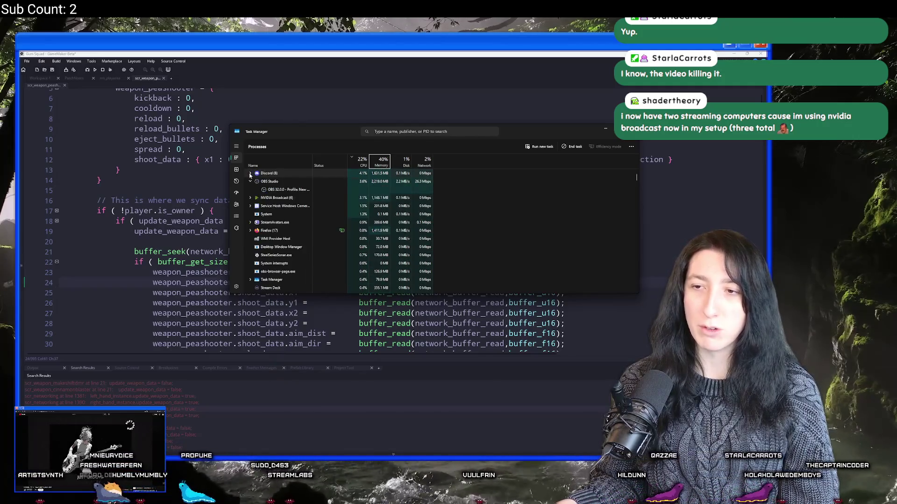
pyautogui.click(633, 131)
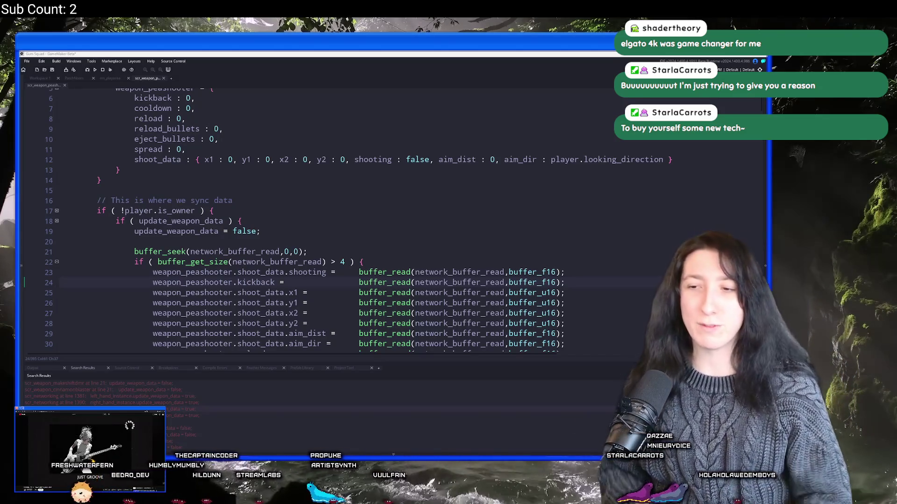
# Step: Select shoot_data.shooting on line 23 of the peashooter script and search for it
pyautogui.click(261, 232)
pyautogui.scroll(-1, 366, 229)
pyautogui.click(365, 228)
pyautogui.scroll(-3, 338, 335)
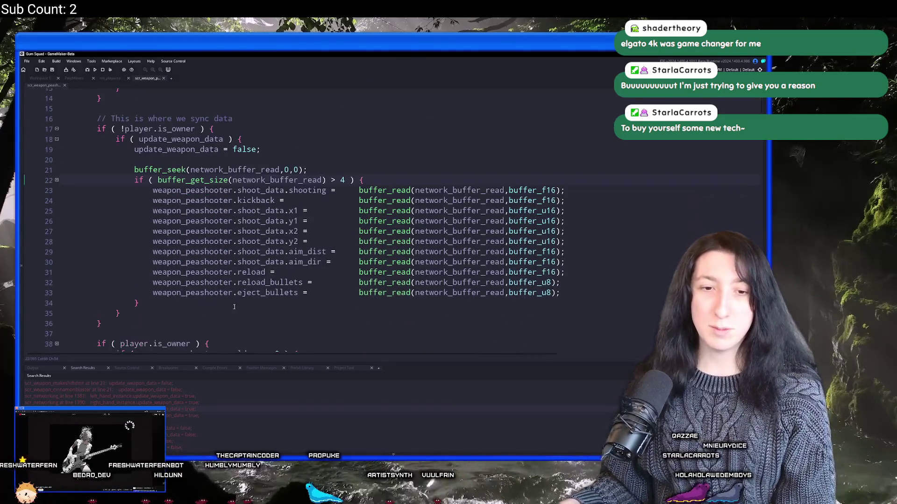
pyautogui.scroll(3, 354, 226)
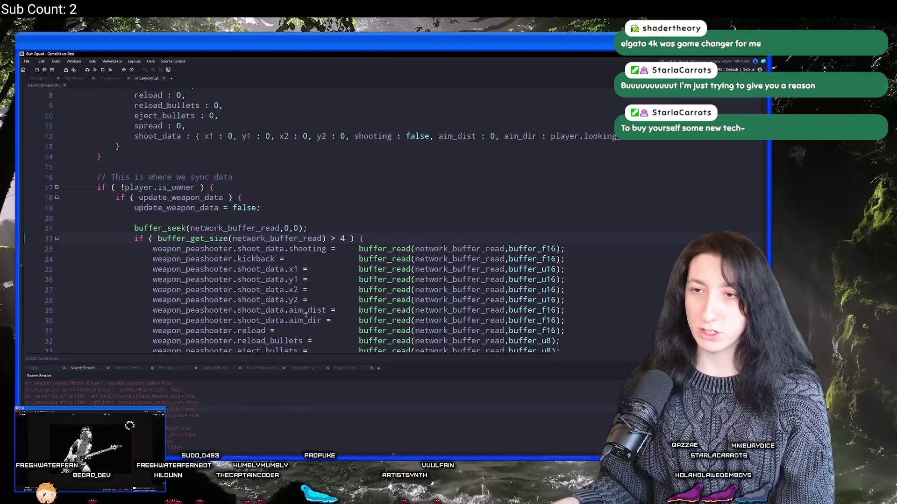
pyautogui.scroll(-4, 304, 219)
pyautogui.scroll(-5, 250, 215)
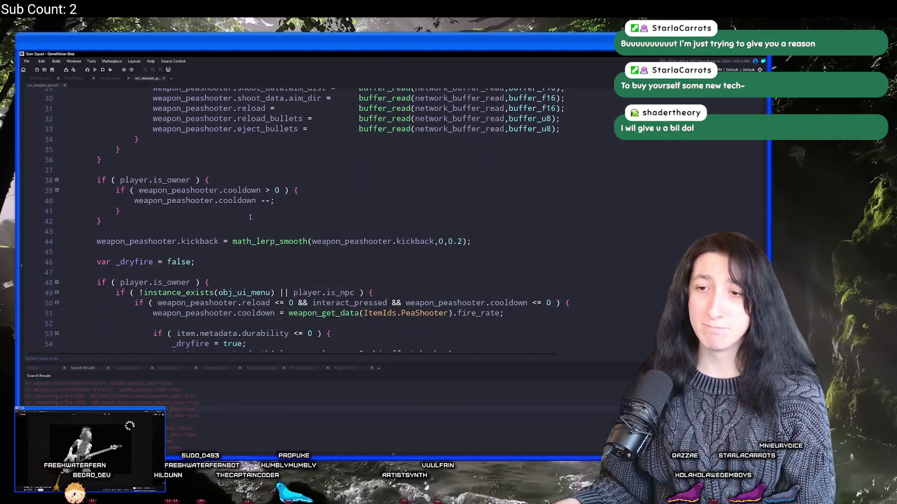
pyautogui.scroll(5, 285, 202)
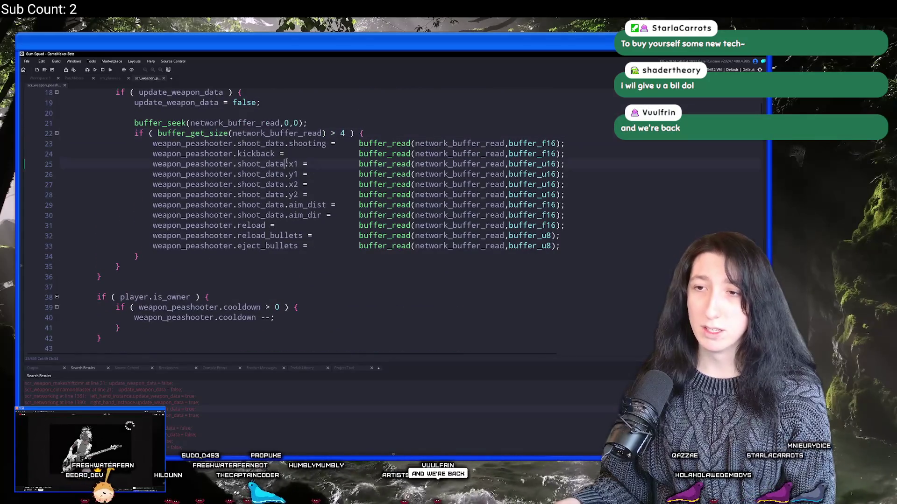
pyautogui.click(327, 143)
pyautogui.moveTo(327, 143); pyautogui.dragTo(238, 144)
pyautogui.hotkey('ctrl', 'f')
# Step: Step through the shoot_data.shooting matches on lines 255, 344 and 356
pyautogui.click(754, 98)
pyautogui.scroll(2, 606, 152)
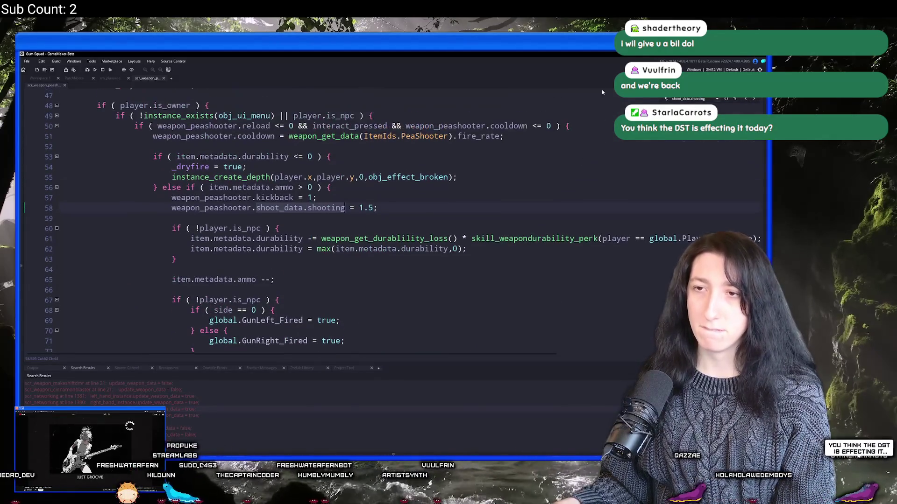
pyautogui.scroll(2, 648, 166)
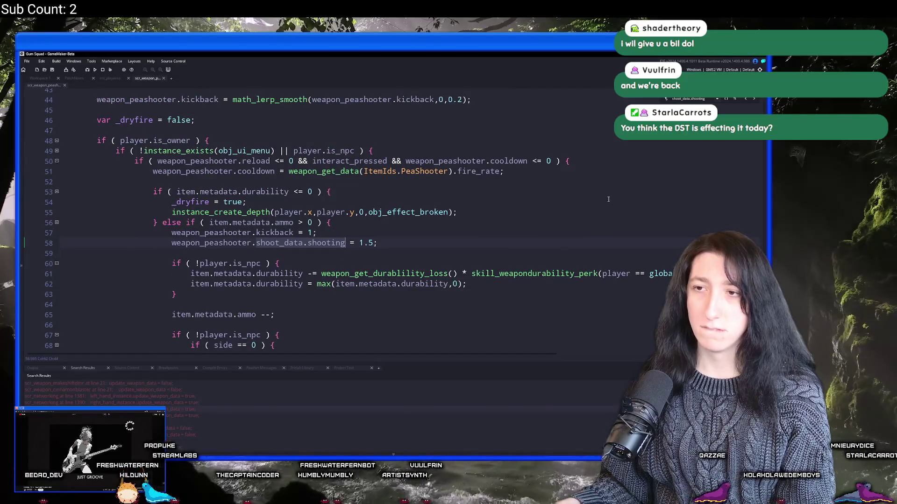
pyautogui.click(746, 99)
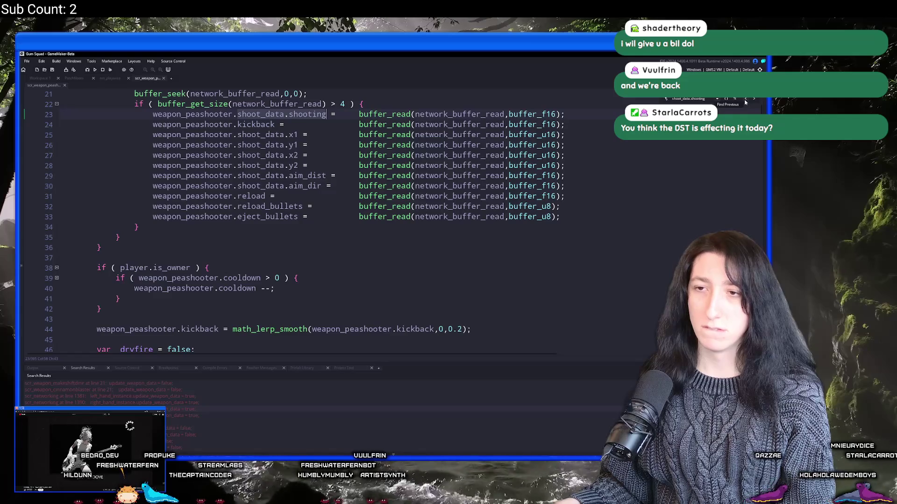
pyautogui.click(753, 101)
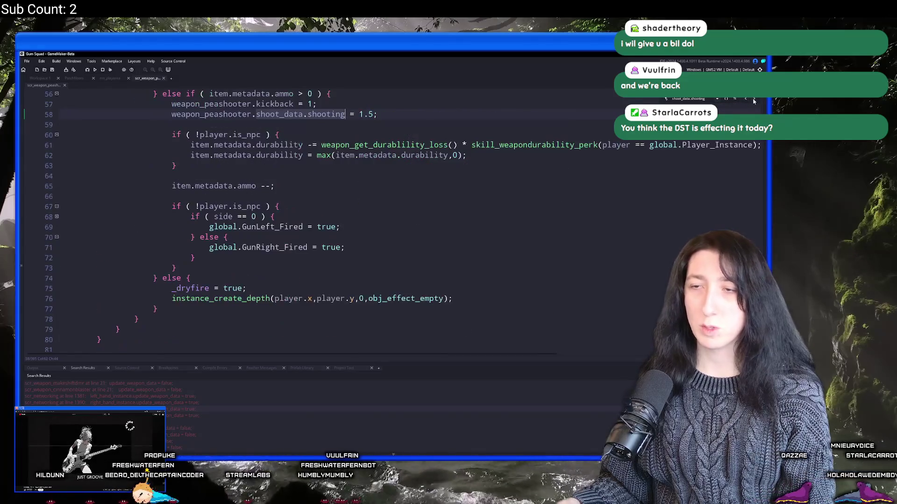
pyautogui.click(753, 101)
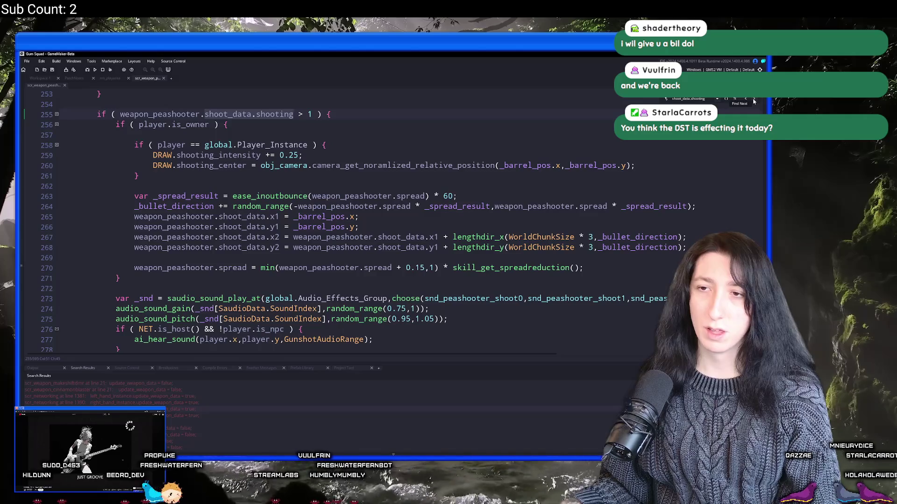
pyautogui.click(752, 101)
pyautogui.click(753, 101)
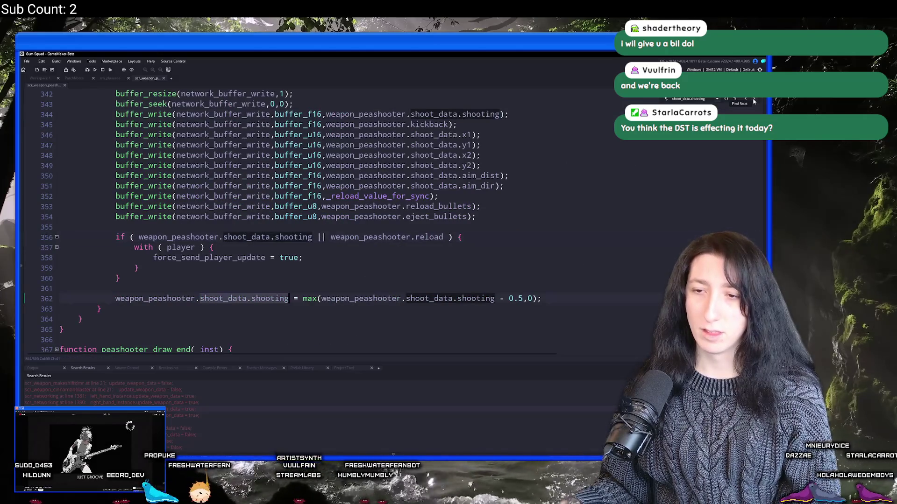
# Step: Cut the shoot_data.shooting max() decay statement from line 362
pyautogui.click(753, 101)
pyautogui.scroll(1, 74, 327)
pyautogui.click(99, 320)
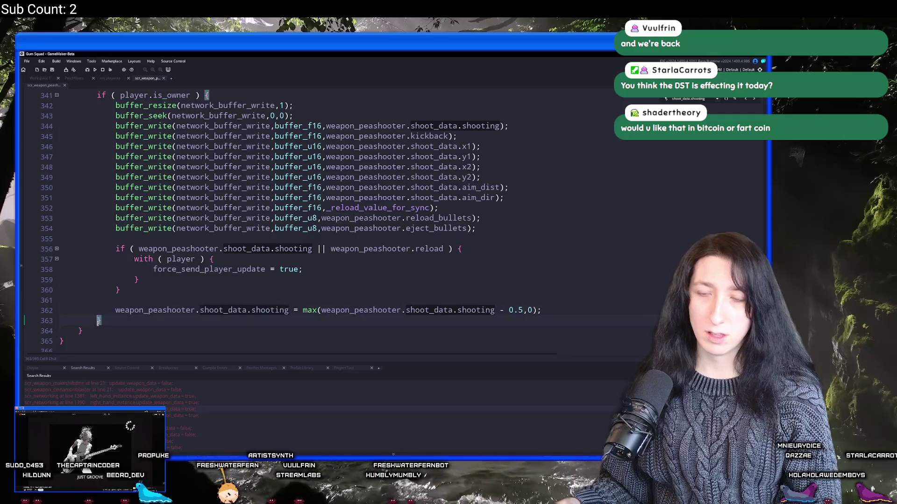
pyautogui.click(513, 310)
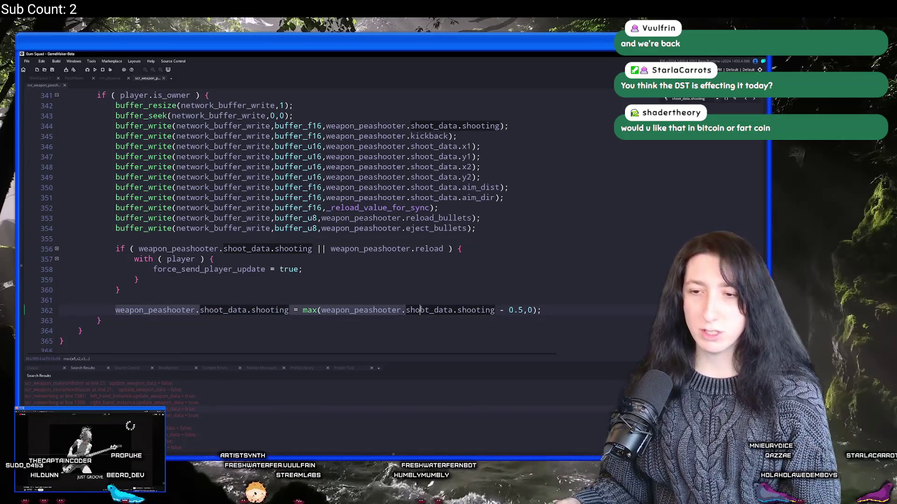
pyautogui.hotkey('ctrl', 'Left')
pyautogui.hotkey('ctrl', 'Left')
pyautogui.hotkey('ctrl', 'Left')
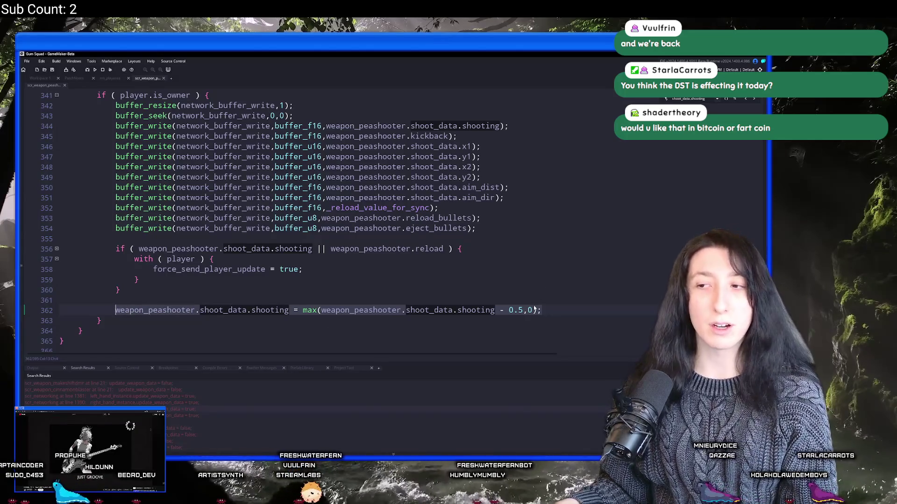
pyautogui.hotkey('shift', 'Up')
pyautogui.hotkey('shift', 'Up')
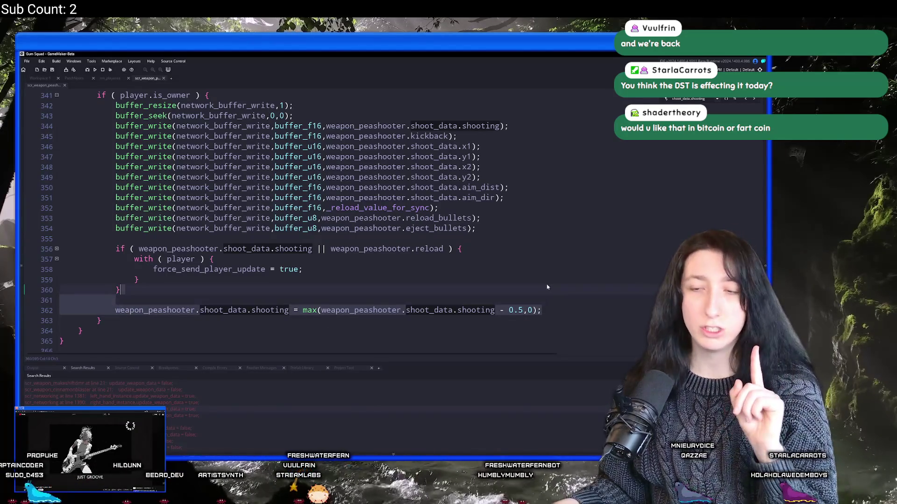
pyautogui.hotkey('ctrl', 'x')
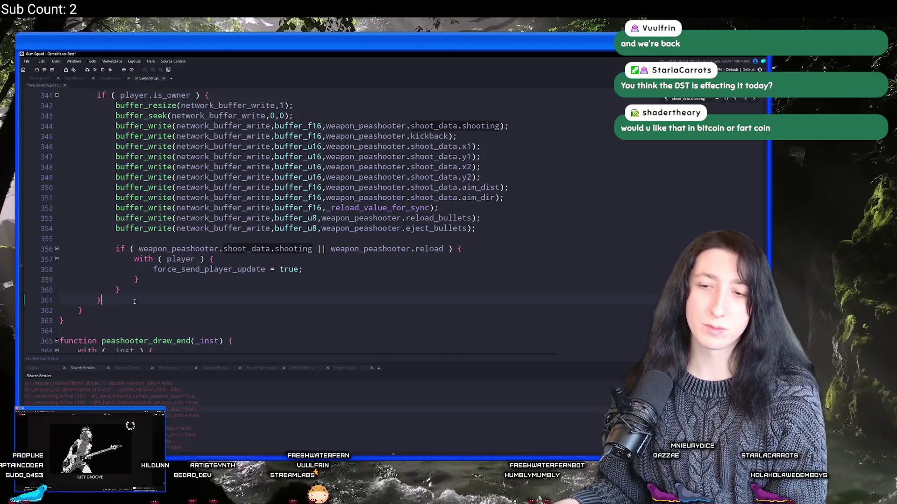
# Step: Paste the decay statement on a new line after the player.is_owner block
pyautogui.scroll(3, 145, 311)
pyautogui.press('Down')
pyautogui.press('Return')
pyautogui.press('Return')
pyautogui.scroll(-2, 145, 287)
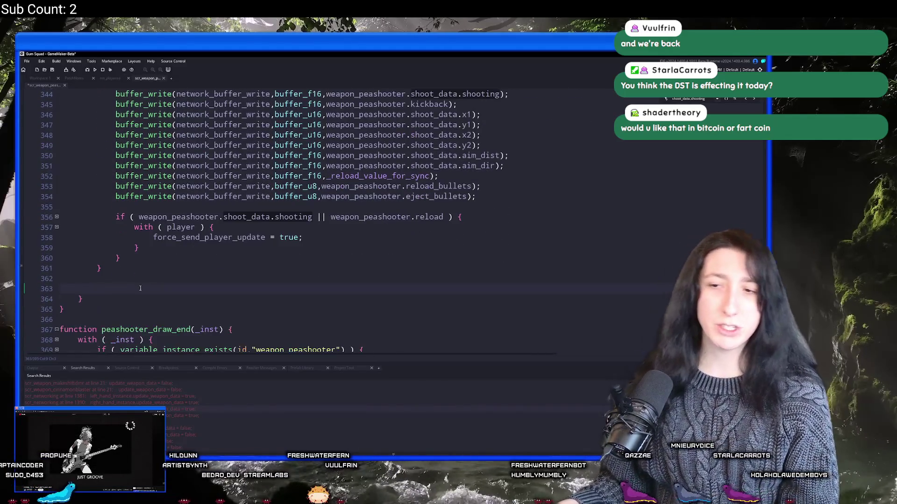
pyautogui.hotkey('ctrl', 'v')
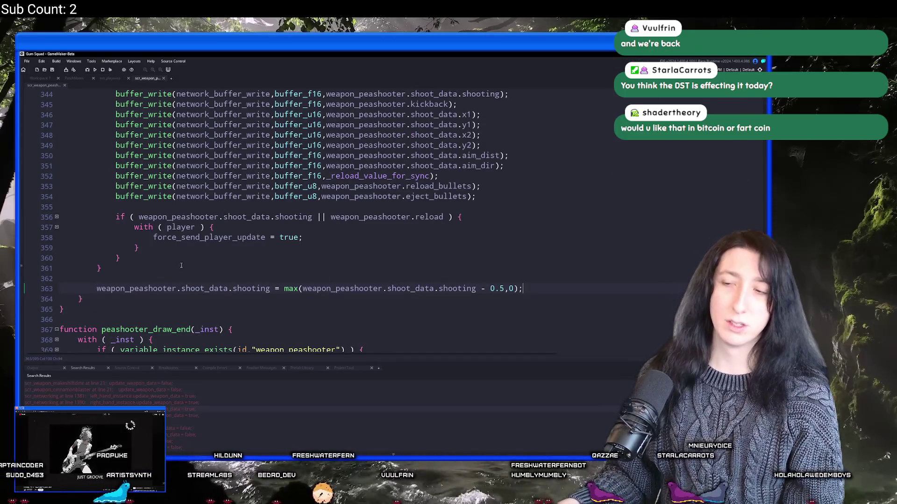
# Step: Search the whole project for the same shooting-decay statement
pyautogui.moveTo(333, 289); pyautogui.dragTo(203, 291)
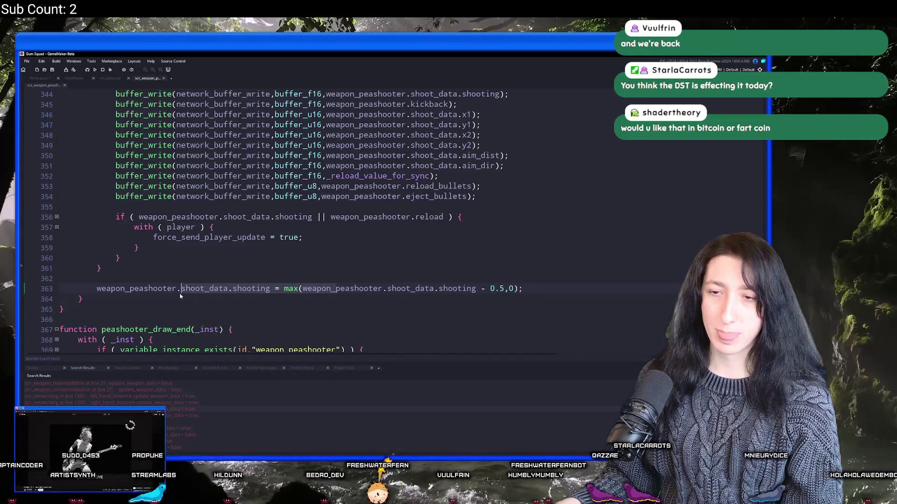
pyautogui.hotkey('ctrl', 'shift', 'f')
pyautogui.press('Return')
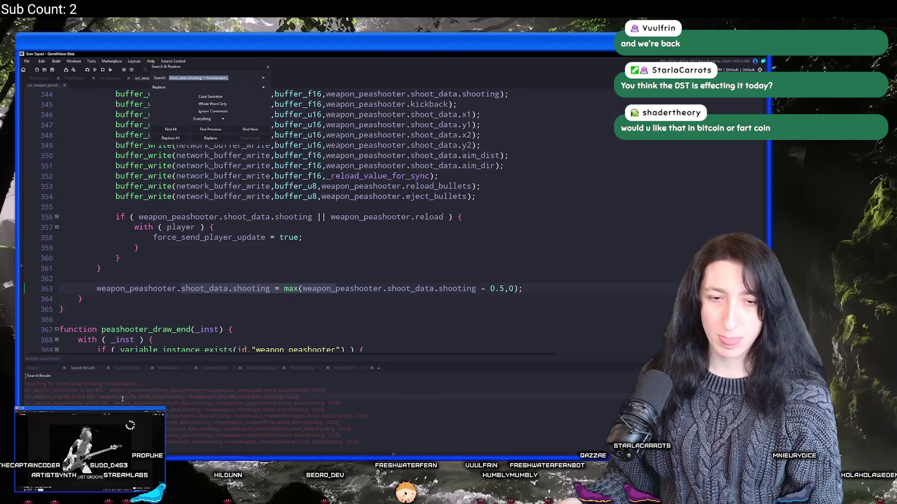
# Step: Move the poprifle script's shooting-decay statement outside the is_owner block
pyautogui.click(123, 398)
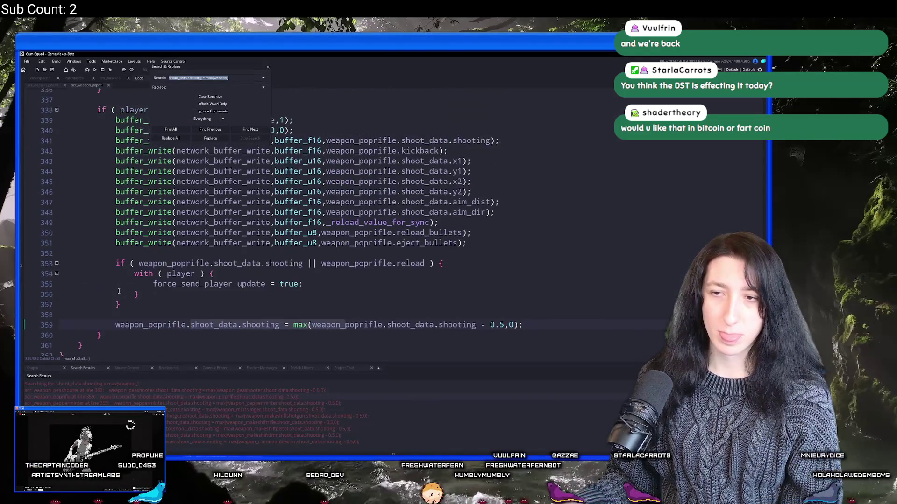
pyautogui.click(119, 291)
pyautogui.moveTo(562, 298)
pyautogui.mouseDown()
pyautogui.moveTo(564, 290)
pyautogui.moveTo(495, 276)
pyautogui.mouseUp()
pyautogui.press('BackSpace')
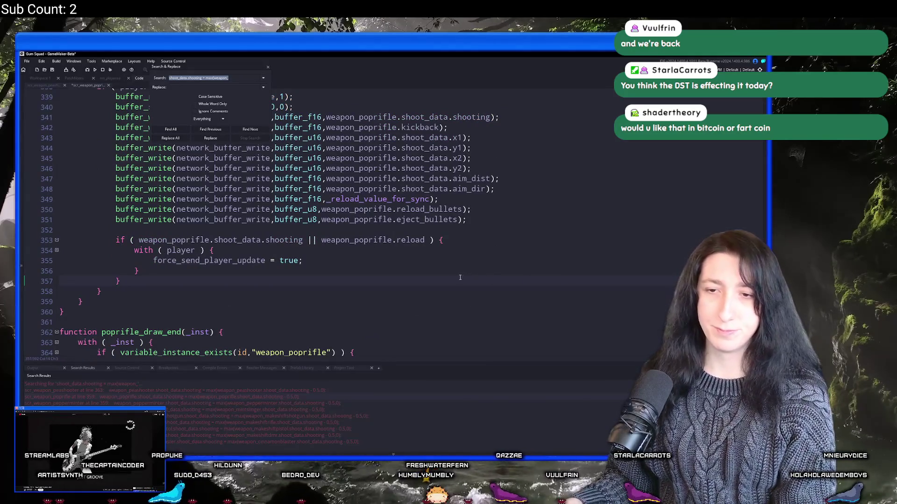
pyautogui.press('Down')
pyautogui.press('Return')
pyautogui.press('Return')
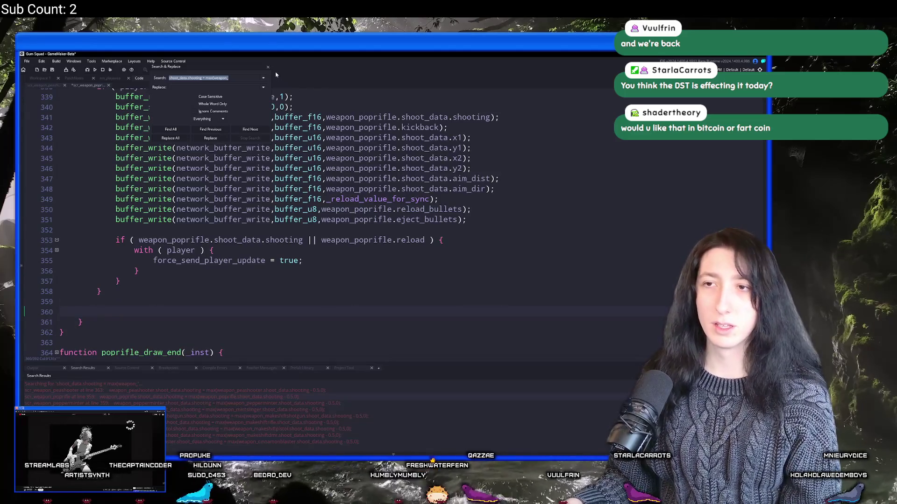
pyautogui.hotkey('ctrl', 'v')
pyautogui.click(268, 67)
# Step: Move the pepperminter script's shooting-decay statement below the is_owner block
pyautogui.doubleClick(133, 403)
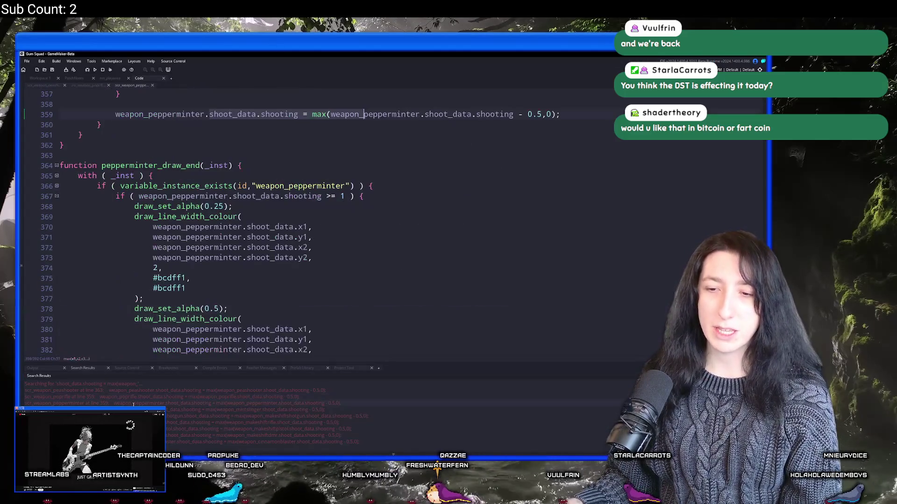
pyautogui.scroll(6, 243, 217)
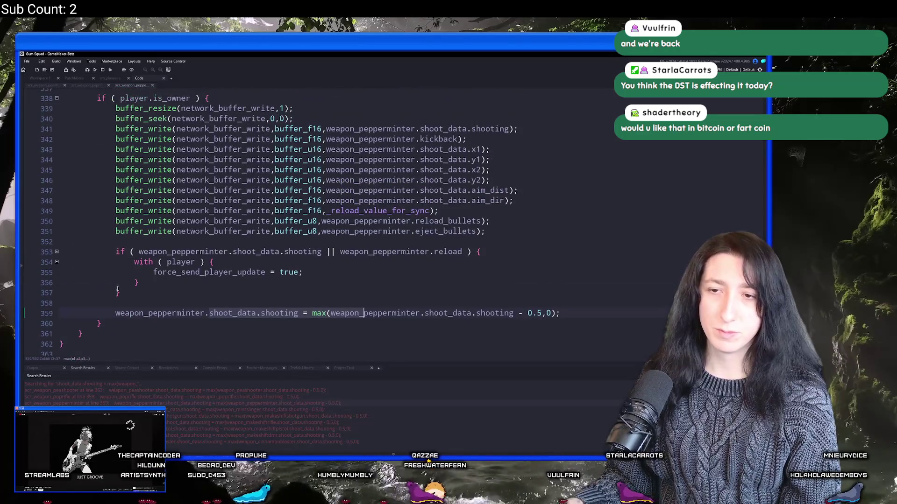
pyautogui.moveTo(113, 315); pyautogui.dragTo(560, 314)
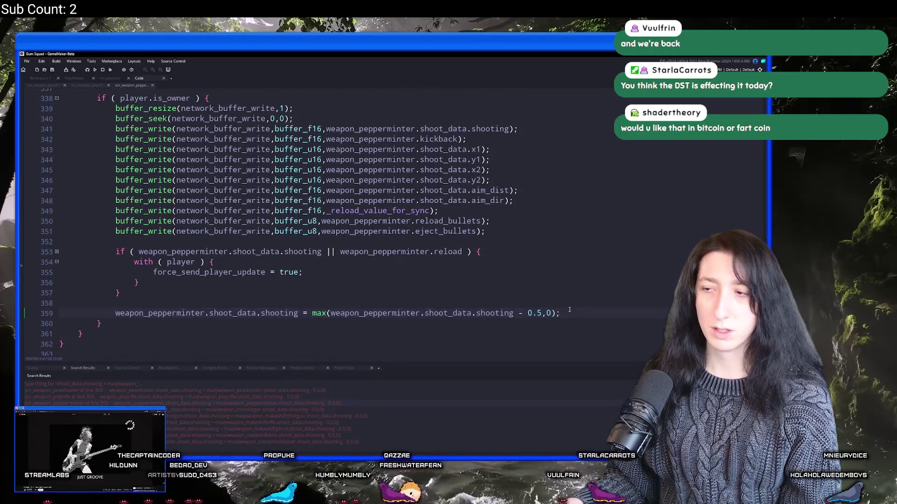
pyautogui.press('BackSpace')
pyautogui.press('BackSpace')
pyautogui.press('BackSpace')
pyautogui.press('Return')
pyautogui.press('Return')
pyautogui.hotkey('ctrl', 'v')
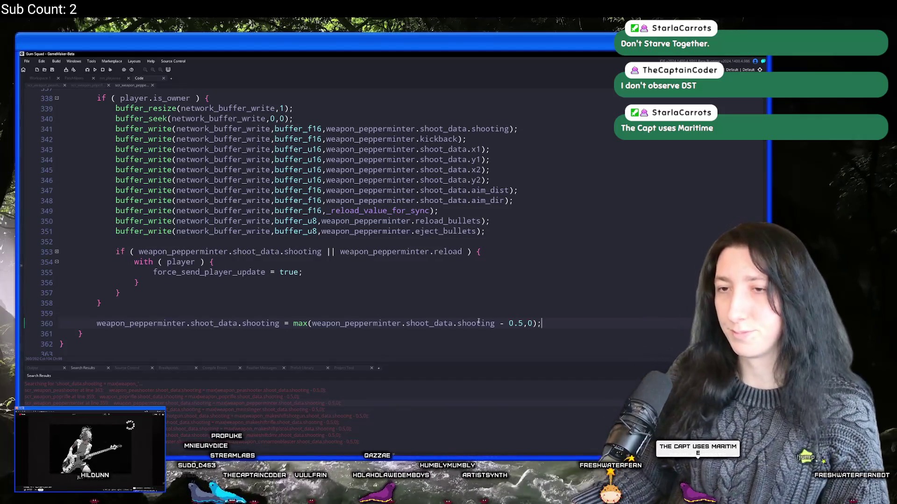
# Step: Move the mintslinger shooting-decay statement outside the owner block
pyautogui.click(105, 306)
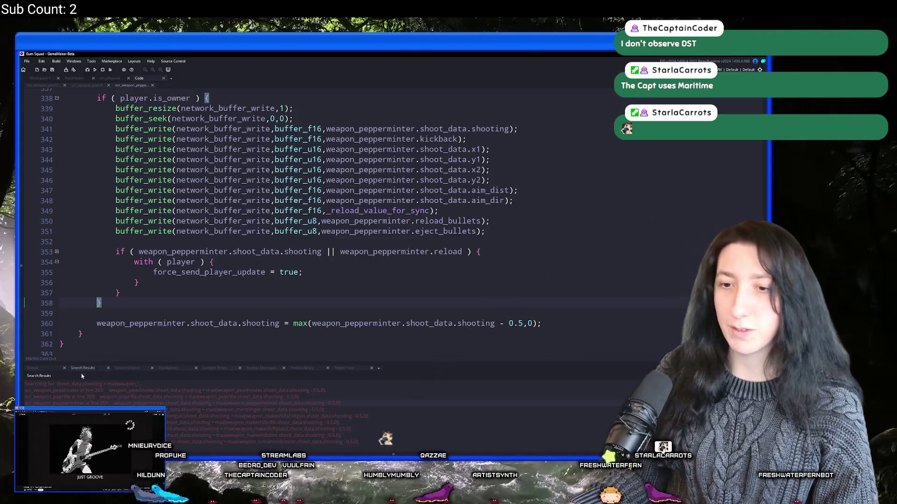
pyautogui.doubleClick(234, 410)
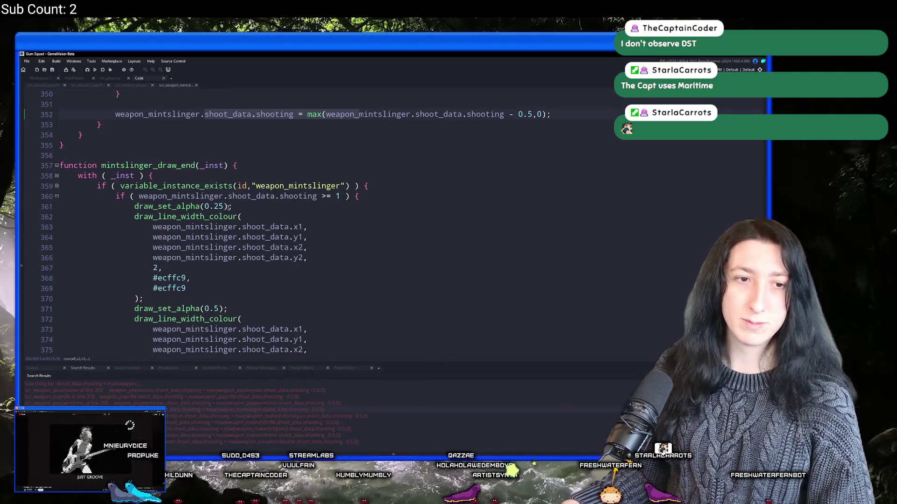
pyautogui.scroll(1, 241, 166)
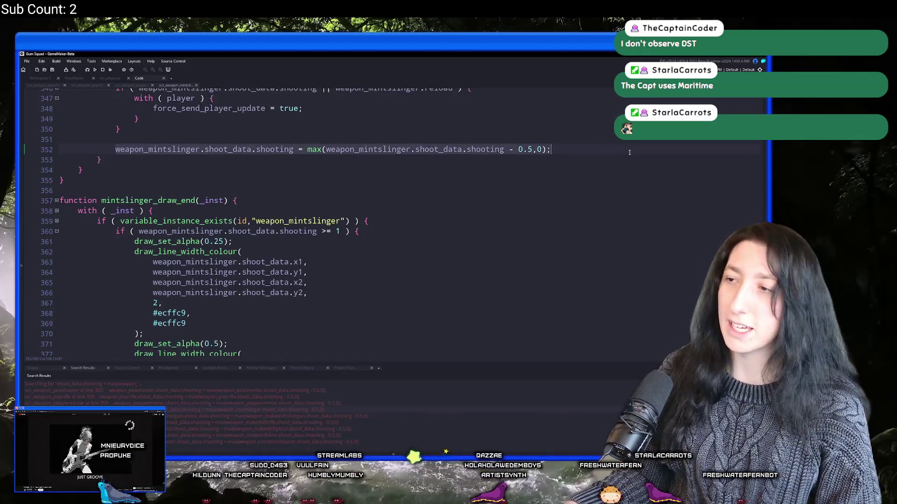
pyautogui.scroll(2, 592, 172)
pyautogui.moveTo(553, 220); pyautogui.dragTo(61, 209)
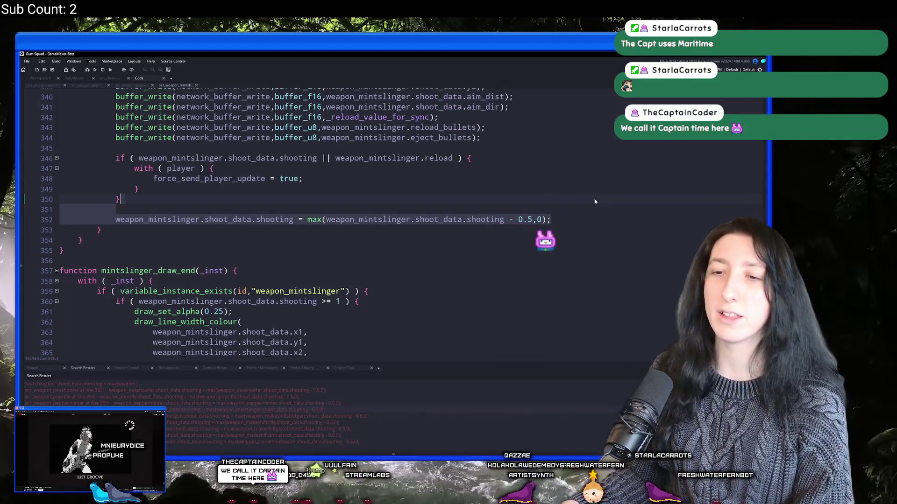
pyautogui.press('BackSpace')
pyautogui.scroll(3, 365, 229)
pyautogui.scroll(1, 365, 229)
pyautogui.click(213, 316)
pyautogui.press('Return')
pyautogui.press('Return')
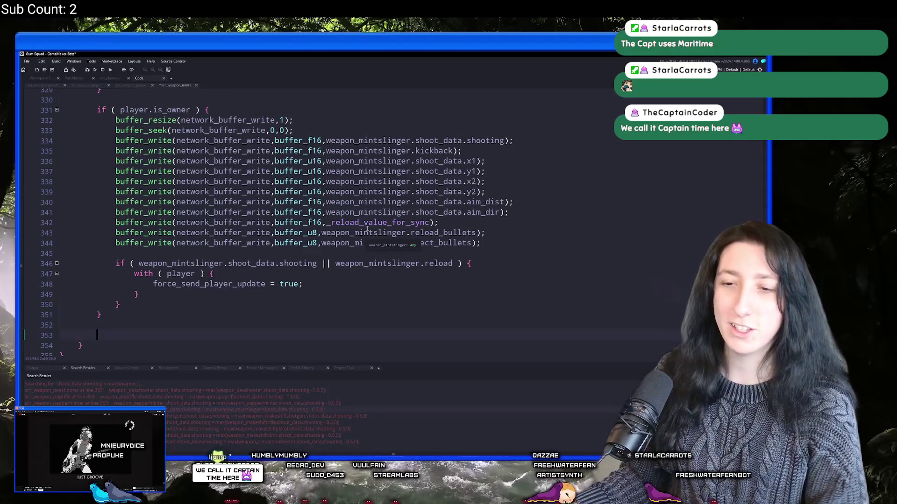
pyautogui.hotkey('ctrl', 'v')
# Step: Move the makeshiftshotgun shooting-decay statement below the if block
pyautogui.doubleClick(257, 415)
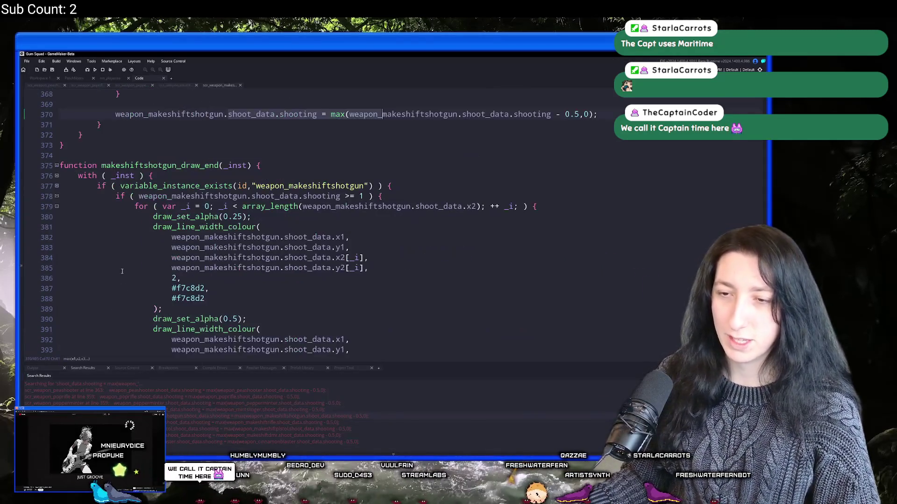
pyautogui.scroll(2, 326, 210)
pyautogui.moveTo(115, 161); pyautogui.dragTo(572, 192)
pyautogui.moveTo(599, 161); pyautogui.dragTo(603, 140)
pyautogui.hotkey('ctrl', 'x')
pyautogui.press('Down')
pyautogui.hotkey('ctrl', 'v')
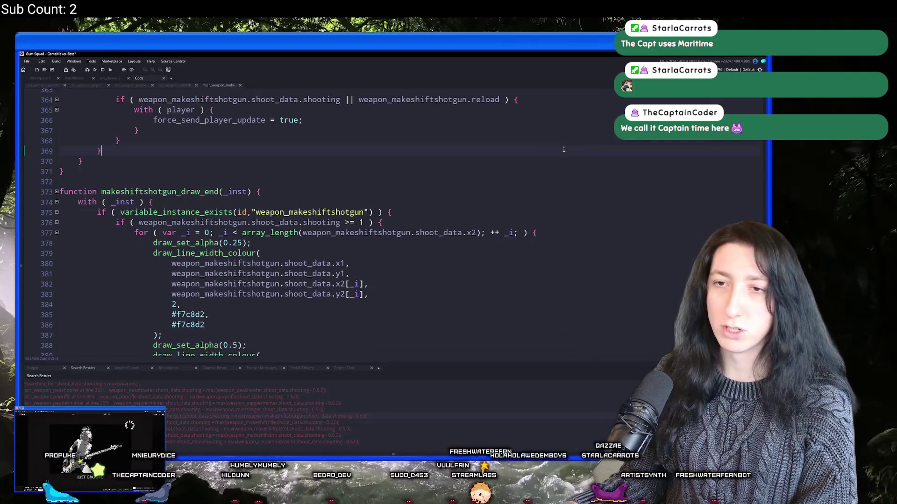
# Step: Move the makeshiftrifle shooting-decay statement outside the owner block
pyautogui.scroll(4, 394, 140)
pyautogui.scroll(3, 395, 140)
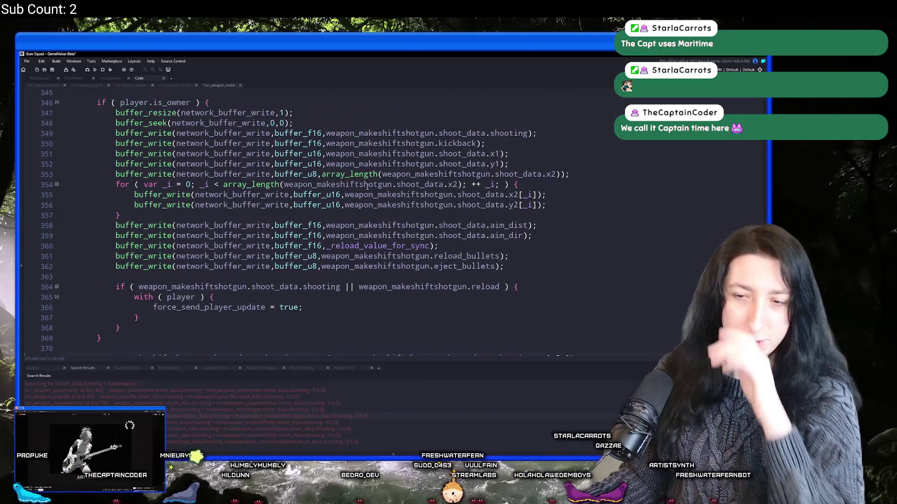
pyautogui.scroll(1, 201, 140)
pyautogui.click(200, 138)
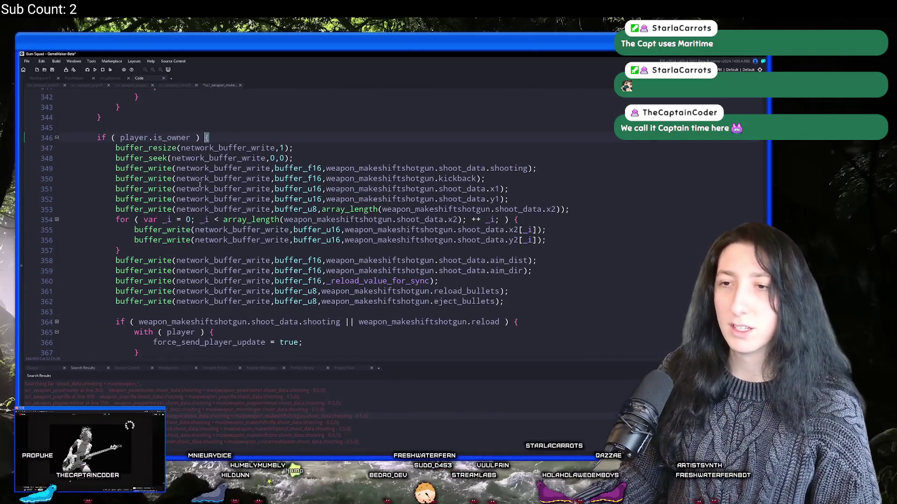
pyautogui.scroll(-4, 199, 138)
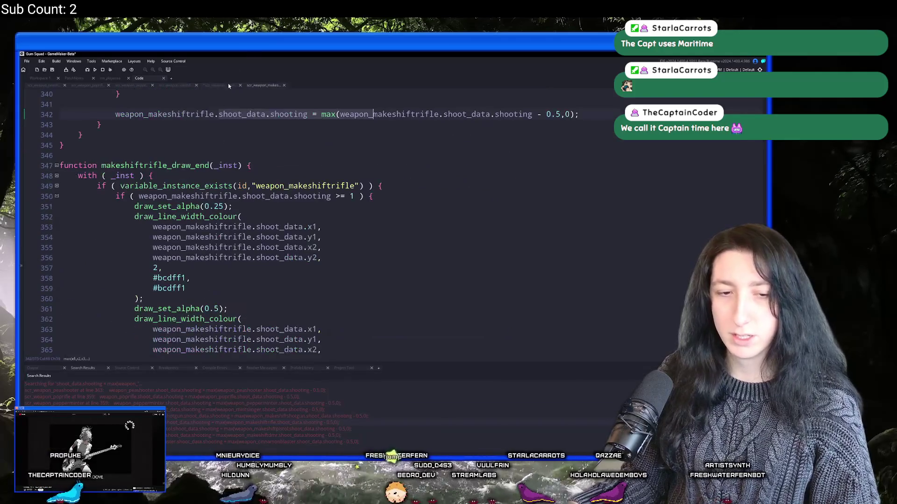
pyautogui.moveTo(116, 149); pyautogui.dragTo(596, 147)
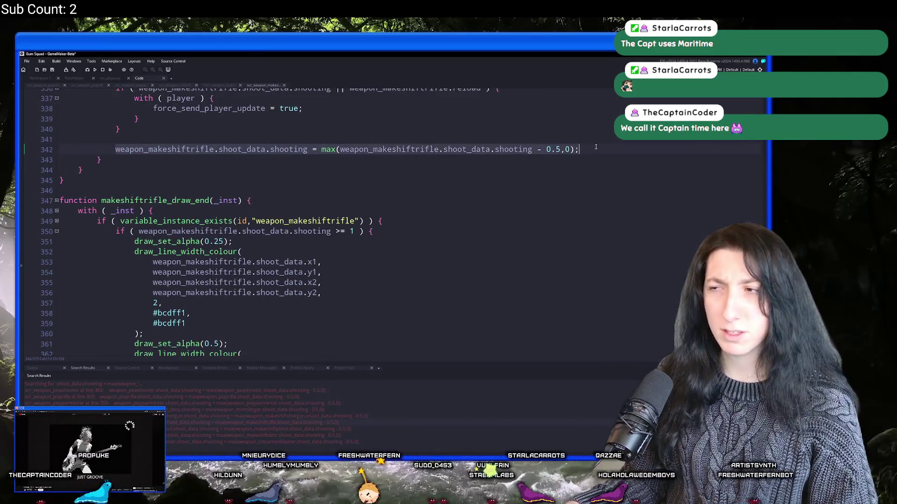
pyautogui.hotkey('ctrl', 'x')
pyautogui.press('End')
pyautogui.press('Return')
pyautogui.hotkey('ctrl', 'v')
pyautogui.scroll(4, 118, 261)
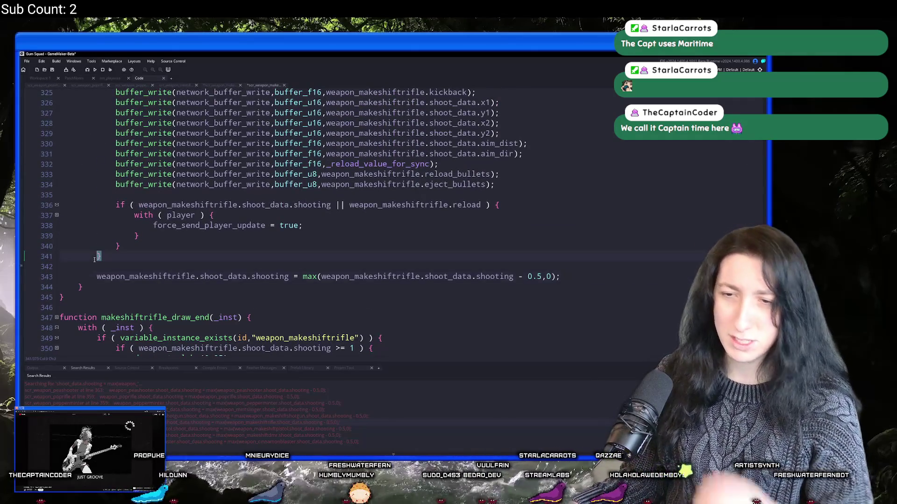
pyautogui.scroll(4, 95, 259)
pyautogui.scroll(-2, 94, 259)
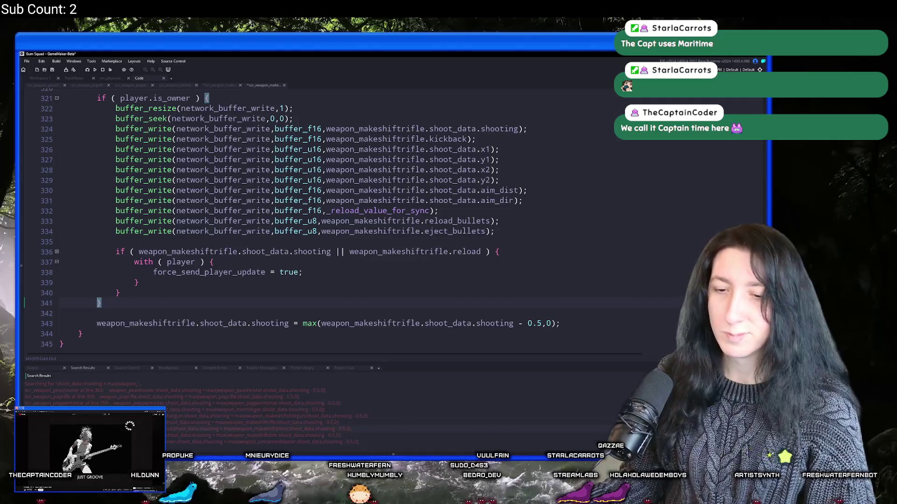
# Step: Move the makeshiftpistol shooting-decay statement outside the owner block
pyautogui.doubleClick(261, 428)
pyautogui.scroll(3, 191, 190)
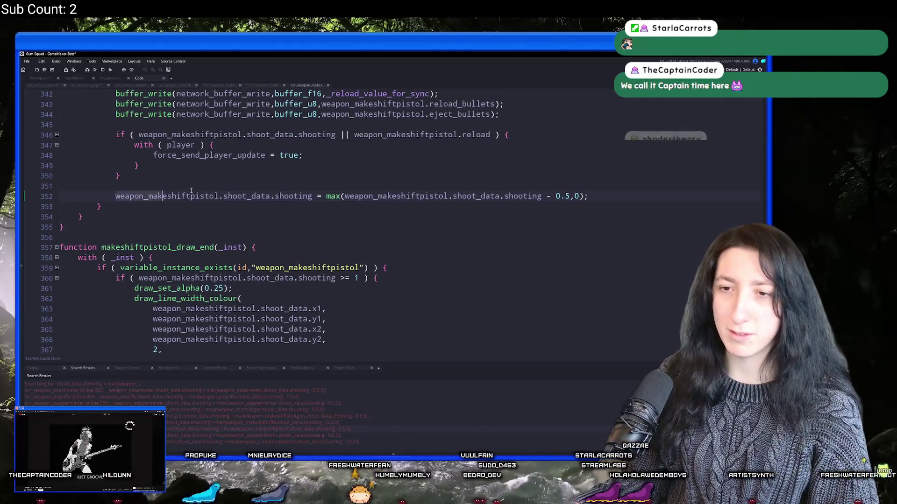
pyautogui.moveTo(191, 191); pyautogui.dragTo(609, 191)
pyautogui.click(600, 190)
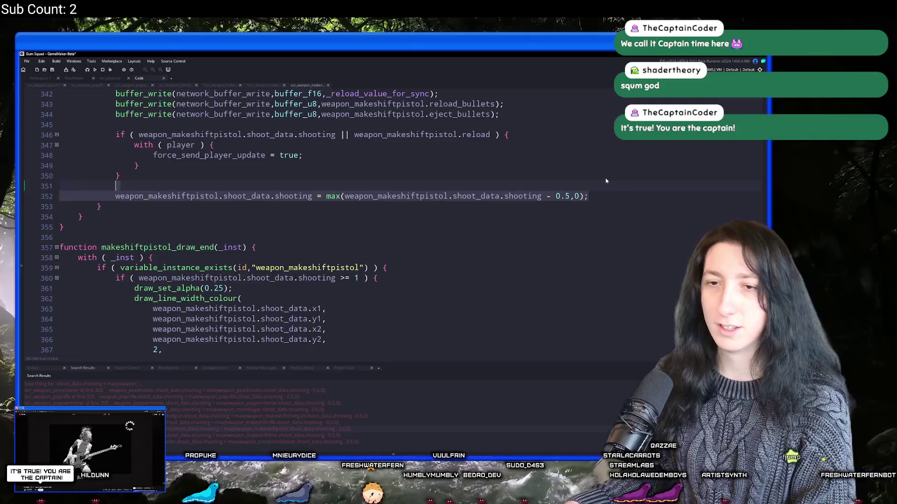
pyautogui.hotkey('ctrl', 'x')
pyautogui.hotkey('ctrl', 'x')
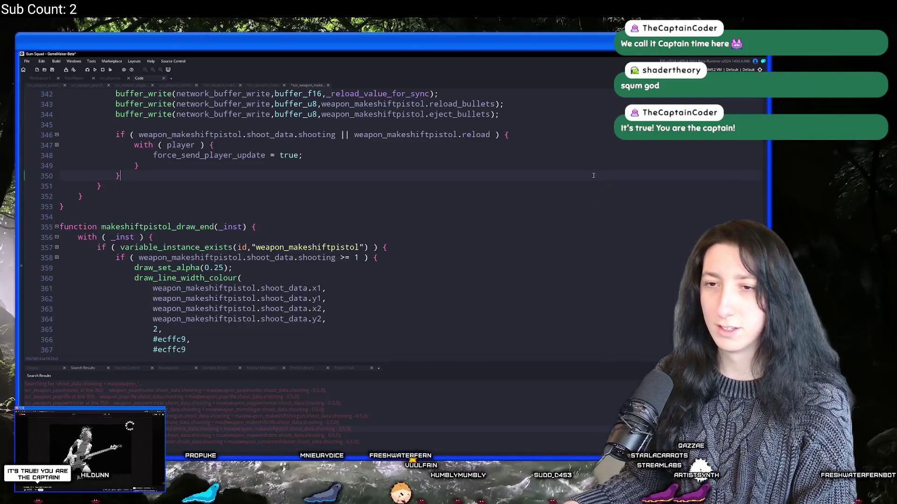
pyautogui.press('End')
pyautogui.press('Return')
pyautogui.press('Return')
pyautogui.scroll(2, 303, 267)
pyautogui.hotkey('ctrl', 'v')
pyautogui.scroll(3, 303, 266)
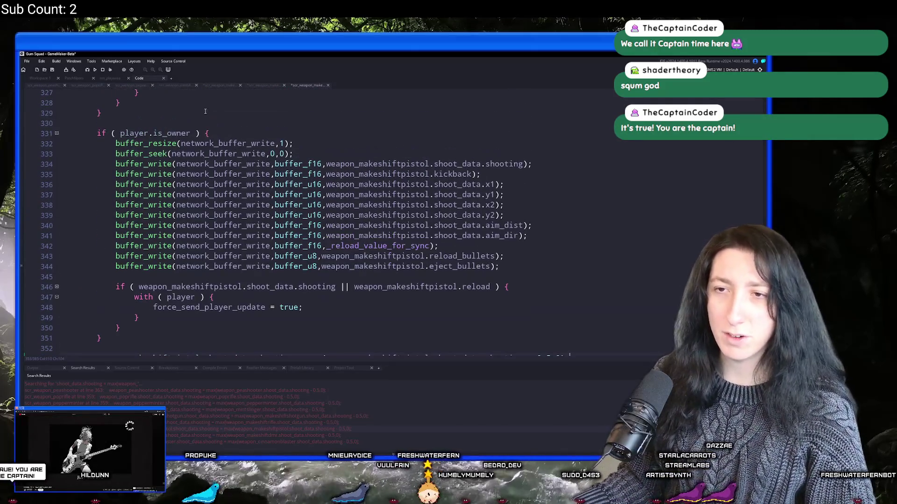
pyautogui.scroll(-1, 211, 132)
pyautogui.scroll(-2, 210, 132)
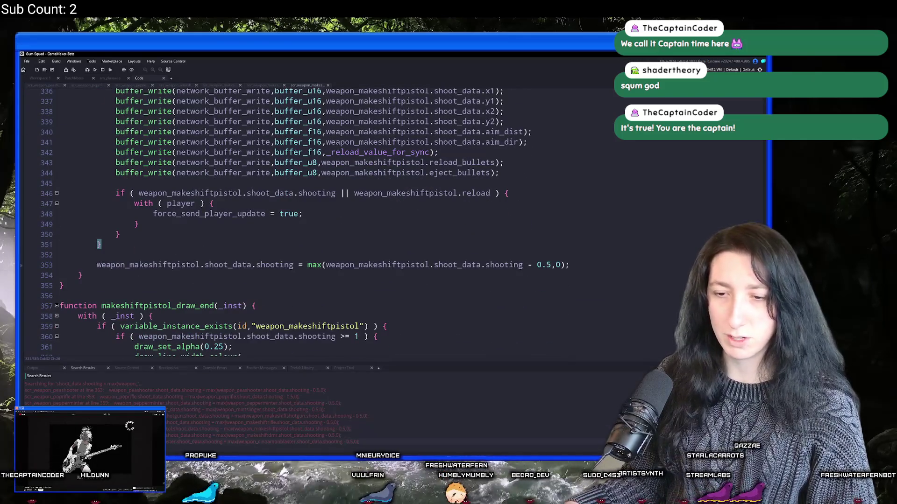
# Step: Move the makeshiftdmr shooting-decay statement outside the owner block
pyautogui.doubleClick(262, 435)
pyautogui.scroll(2, 182, 310)
pyautogui.click(565, 171)
pyautogui.hotkey('shift', 'Up')
pyautogui.hotkey('shift', 'Up')
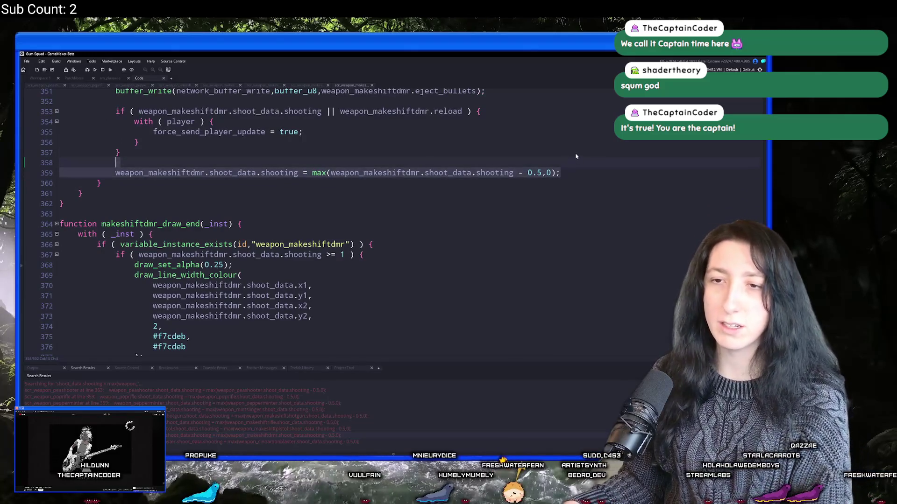
pyautogui.press('BackSpace')
pyautogui.press('Down')
pyautogui.press('End')
pyautogui.press('Return')
pyautogui.press('Return')
pyautogui.hotkey('ctrl', 'v')
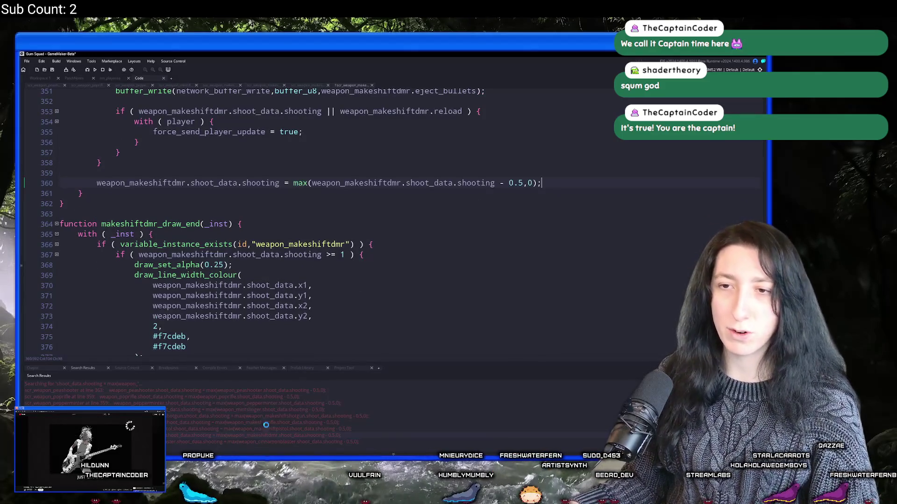
# Step: Move the cinnamonblaster shooting-decay statement outside the owner block
pyautogui.doubleClick(248, 441)
pyautogui.press('Home')
pyautogui.hotkey('shift', 'Up')
pyautogui.scroll(2, 623, 162)
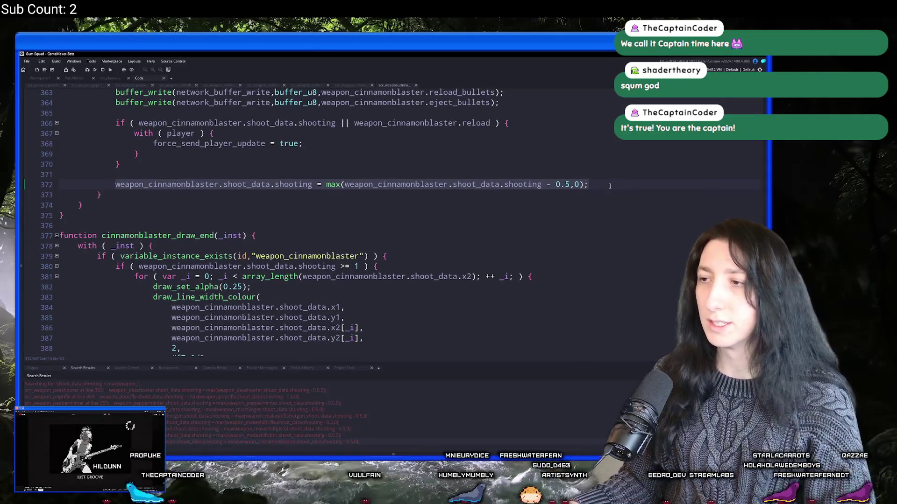
pyautogui.press('BackSpace')
pyautogui.hotkey('ctrl', 'd')
pyautogui.scroll(3, 624, 162)
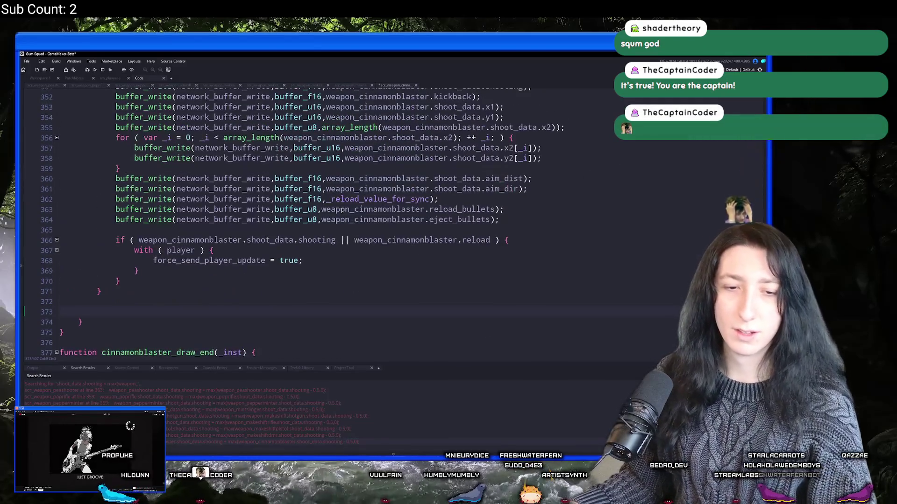
pyautogui.press('Return')
pyautogui.press('Return')
pyautogui.hotkey('ctrl', 'v')
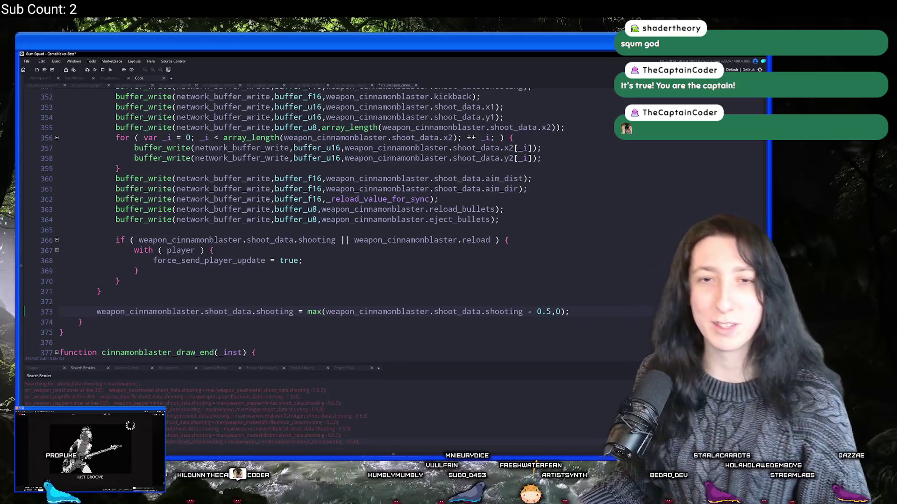
# Step: Review the cinnamonblaster buffer_write parameters and per-bullet shooting loop
pyautogui.scroll(2, 355, 173)
pyautogui.click(356, 175)
pyautogui.scroll(-3, 356, 173)
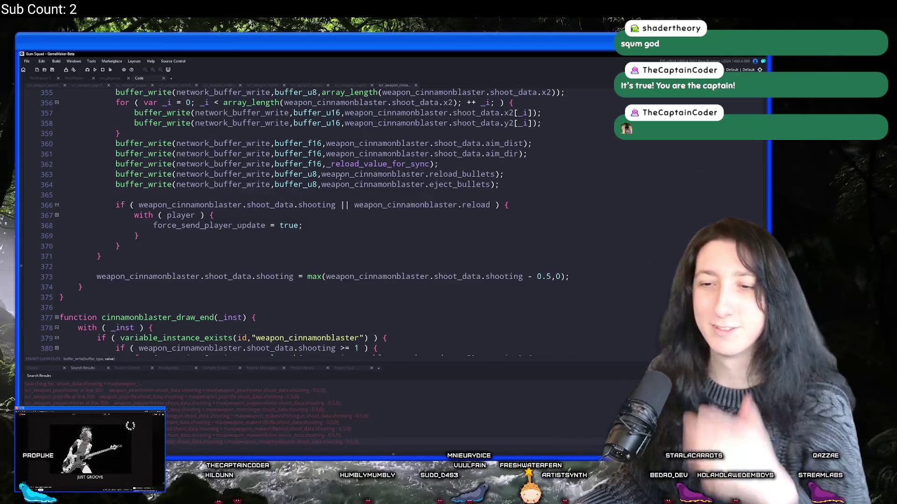
pyautogui.scroll(6, 212, 268)
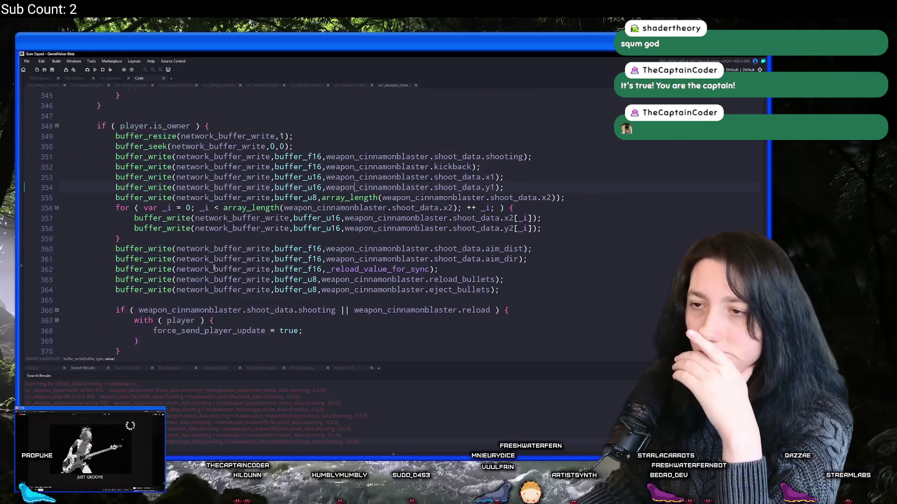
pyautogui.scroll(16, 422, 205)
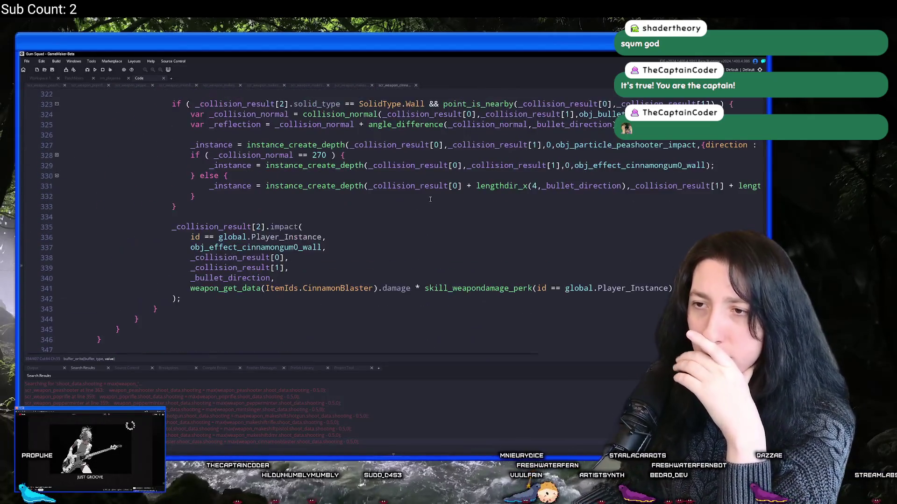
pyautogui.scroll(3, 414, 187)
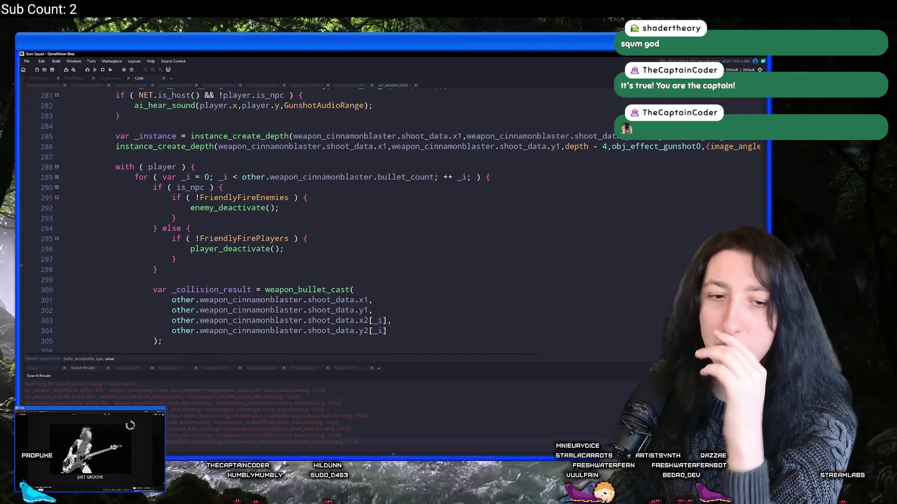
# Step: Run the game and set Master Volume to 0% in the audio options
pyautogui.click(96, 70)
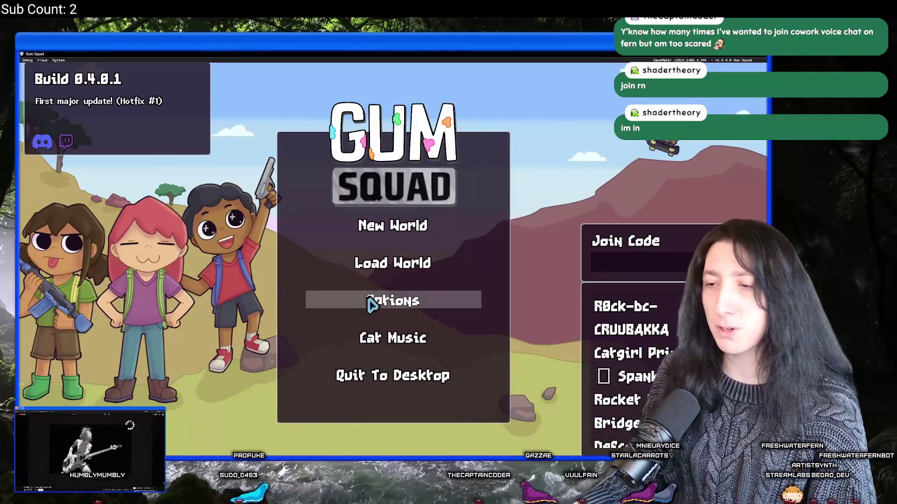
pyautogui.click(372, 301)
pyautogui.moveTo(290, 228); pyautogui.dragTo(176, 225)
pyautogui.click(374, 380)
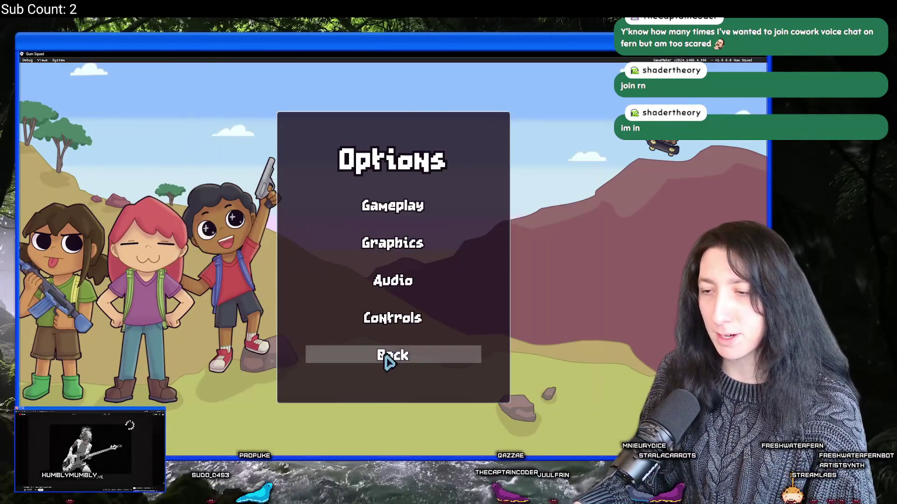
pyautogui.click(386, 360)
# Step: Create a new world lobby, walk around the grasslands, then quit with Alt+F4
pyautogui.click(372, 228)
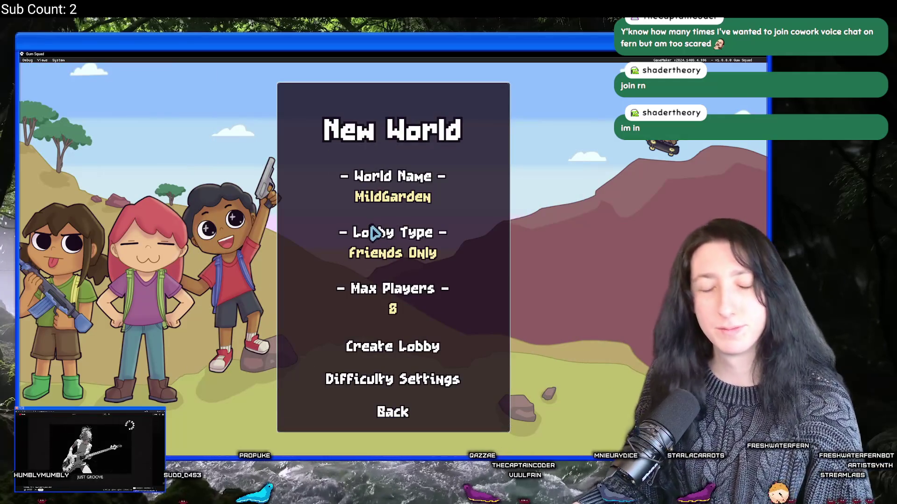
pyautogui.click(410, 359)
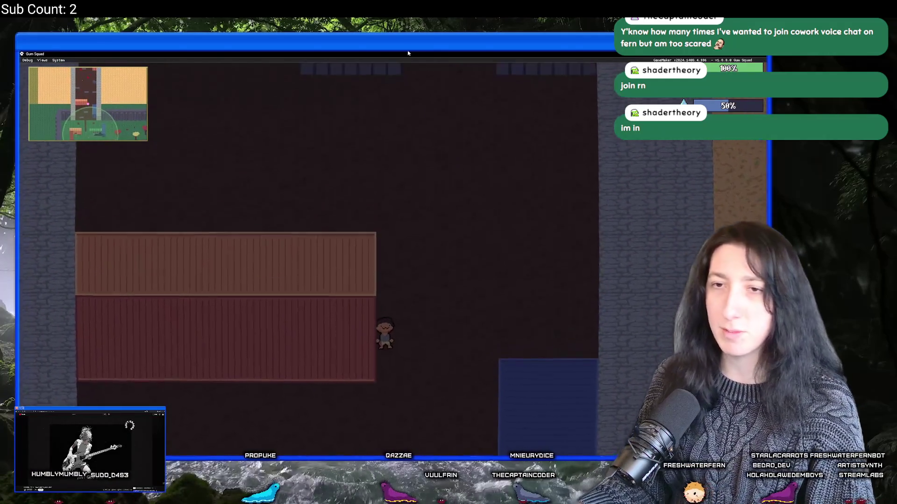
pyautogui.press('s')
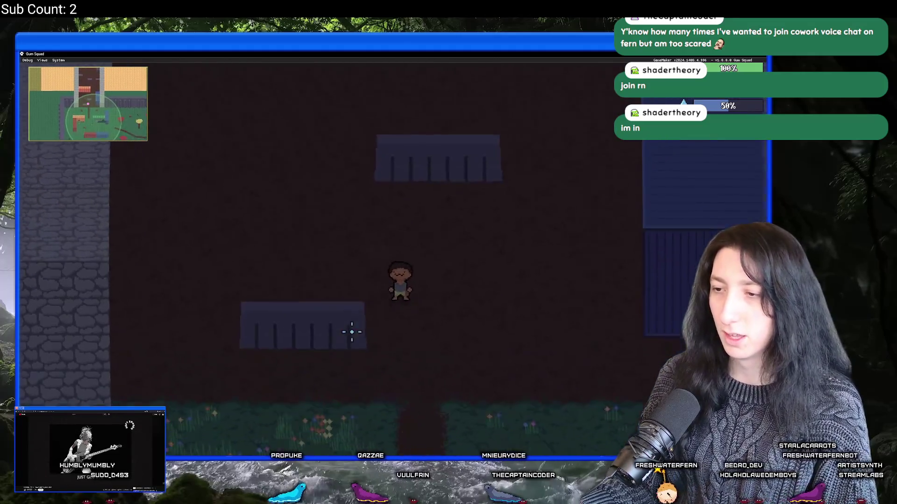
pyautogui.press('Tab')
pyautogui.press('Tab')
pyautogui.press('s')
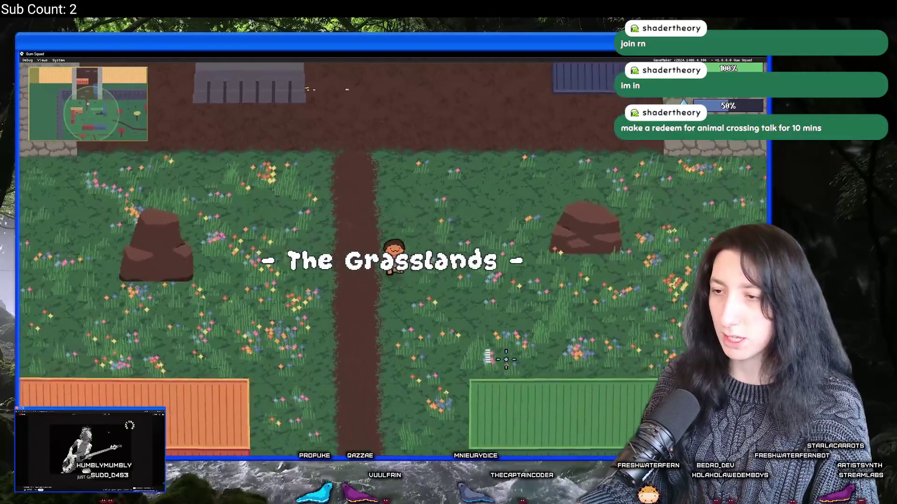
pyautogui.press('a')
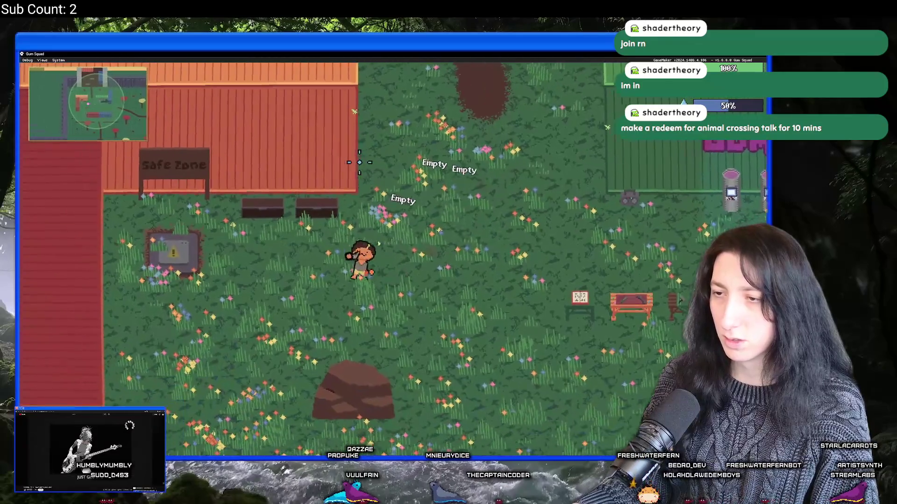
pyautogui.press('s')
pyautogui.press('a')
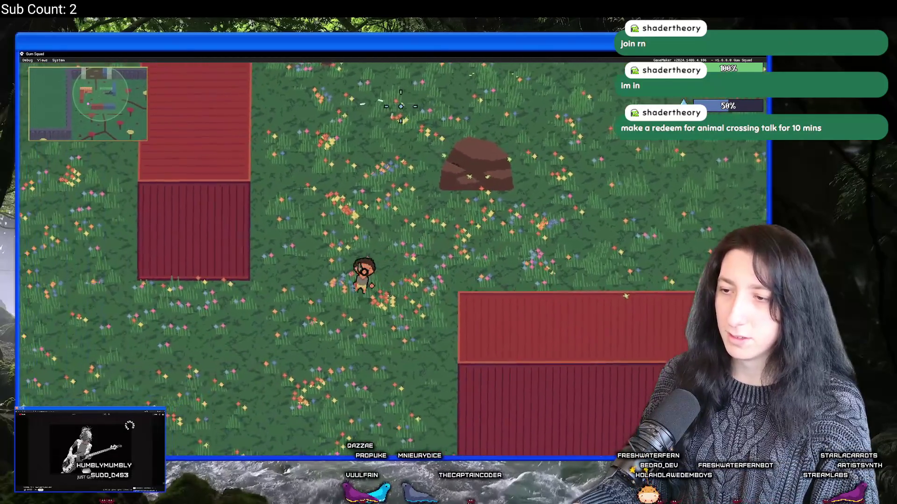
pyautogui.press('w')
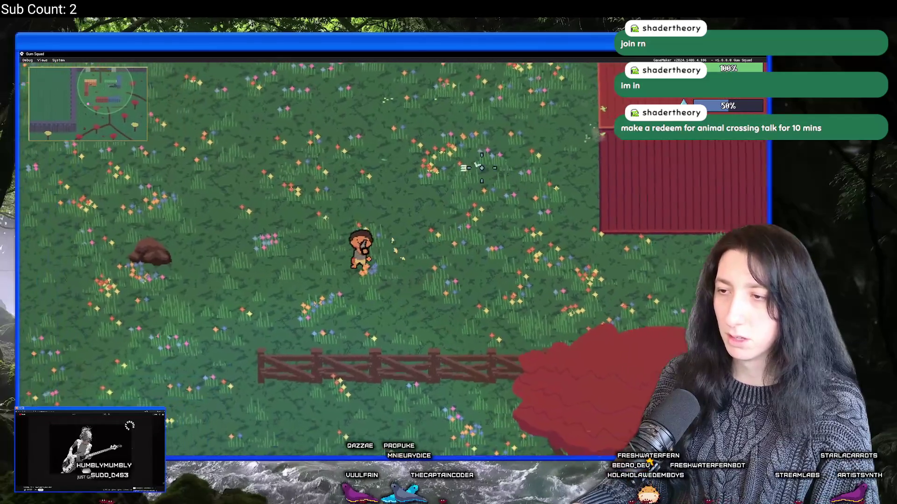
pyautogui.press('w')
pyautogui.press('a')
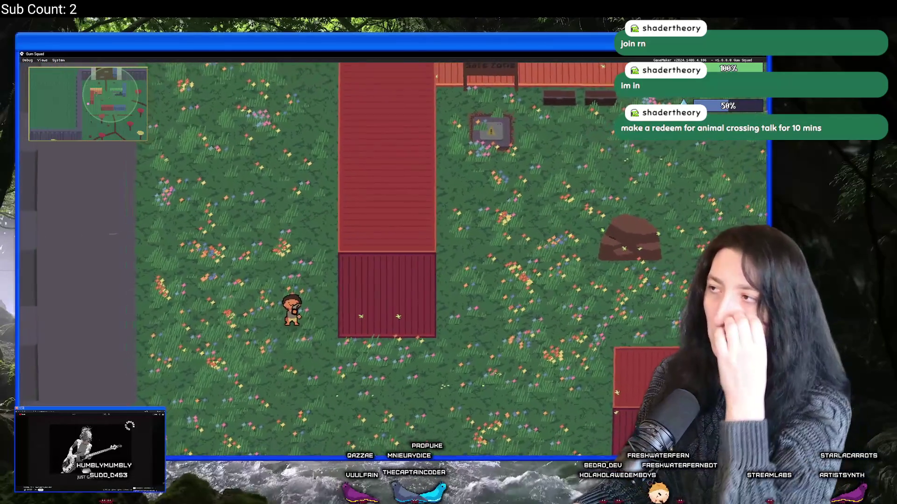
pyautogui.hotkey('alt', 'F4')
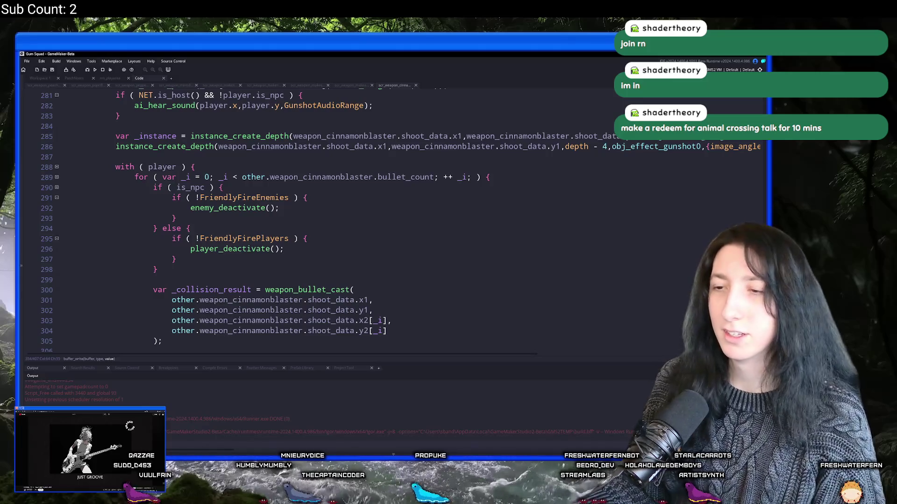
# Step: Look over the code around line 293 and bring focus back to the editor
pyautogui.click(296, 225)
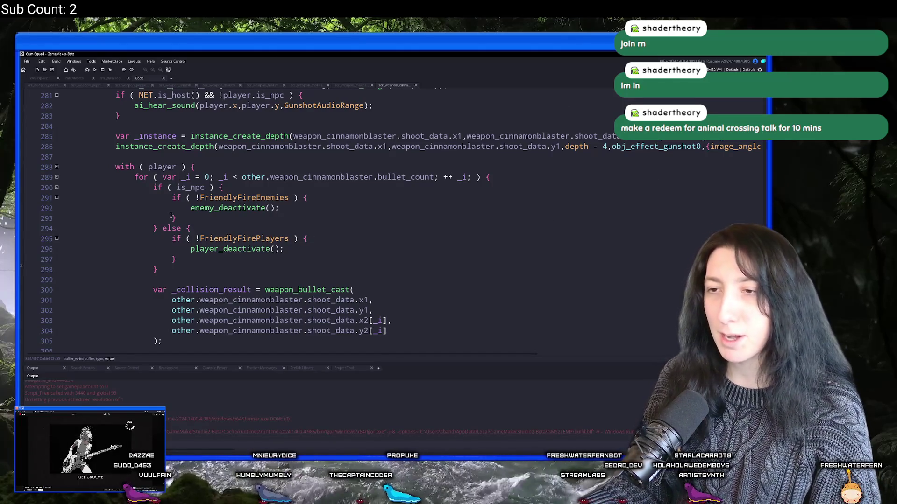
pyautogui.scroll(4, 467, 219)
pyautogui.scroll(5, 511, 218)
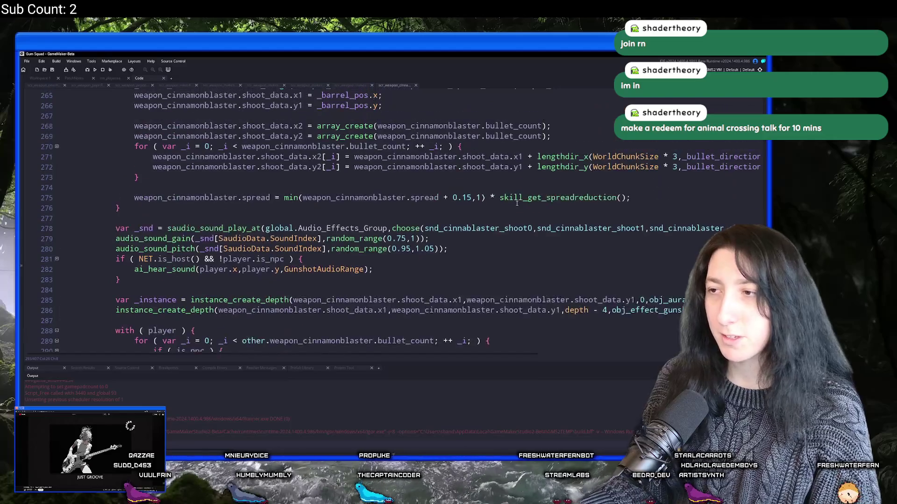
pyautogui.scroll(-4, 509, 248)
pyautogui.scroll(-9, 509, 251)
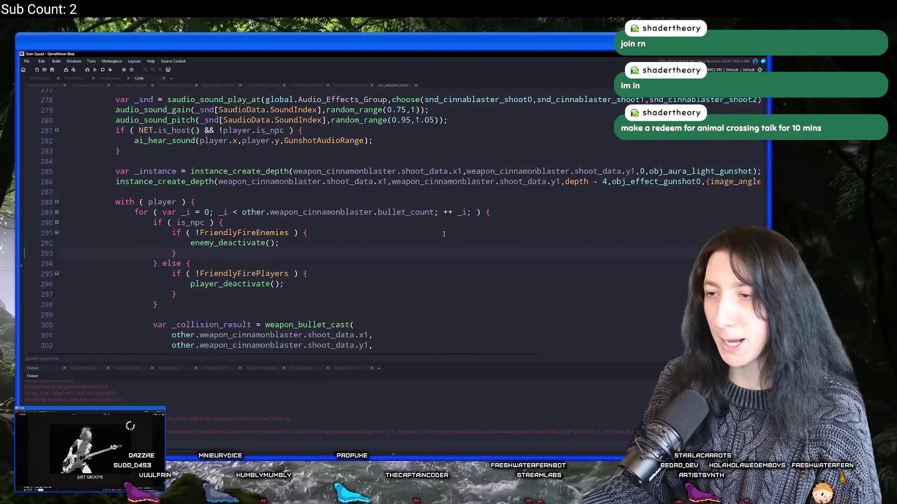
pyautogui.scroll(3, 297, 190)
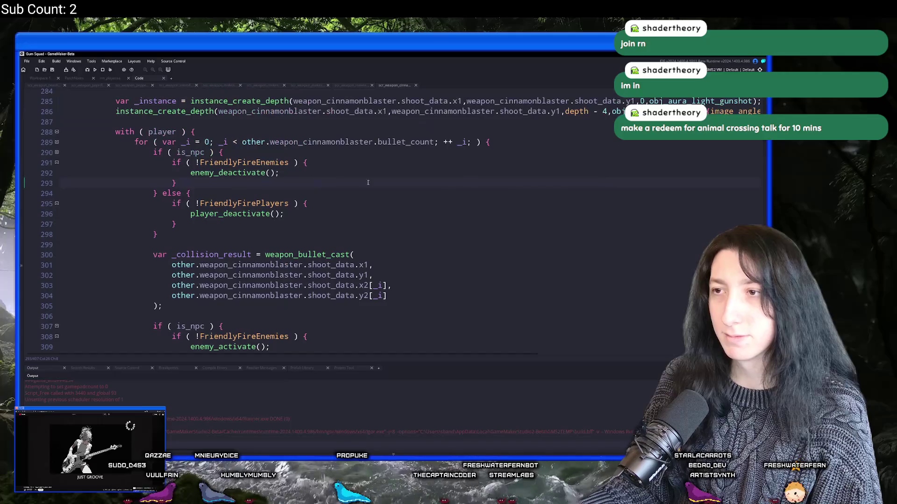
pyautogui.moveTo(374, 459)
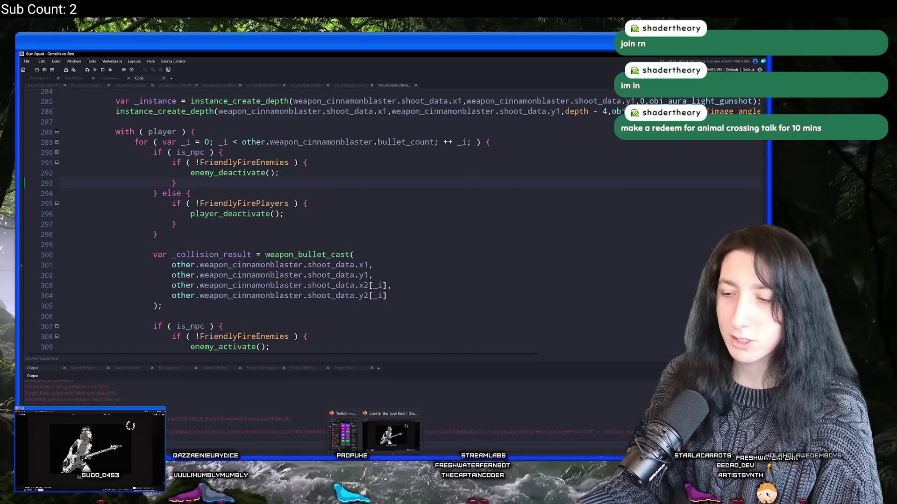
pyautogui.press('super')
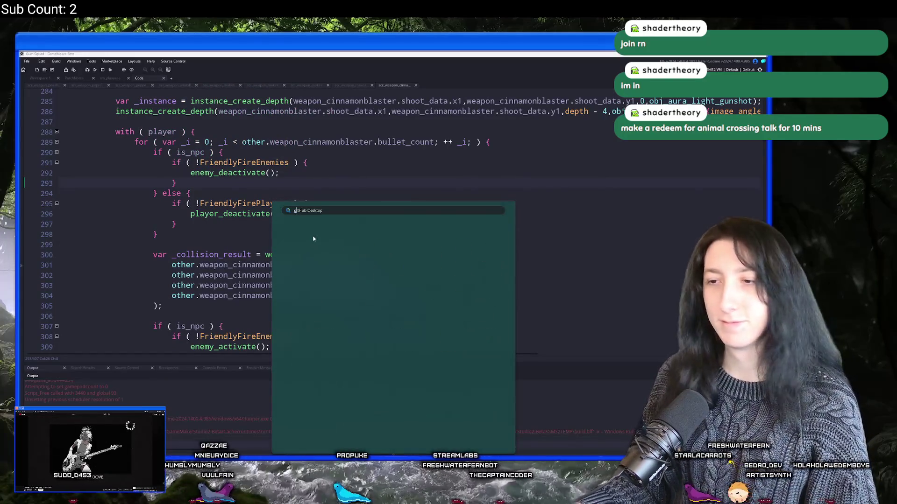
pyautogui.click(265, 160)
# Step: Open the ToDo note through the asset search for 'todo'
pyautogui.hotkey('ctrl', 't')
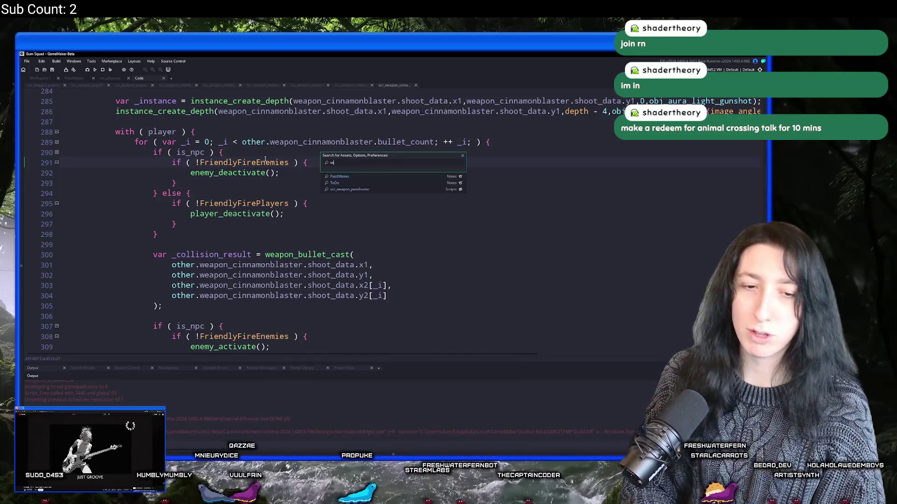
pyautogui.write('todo')
pyautogui.press('Return')
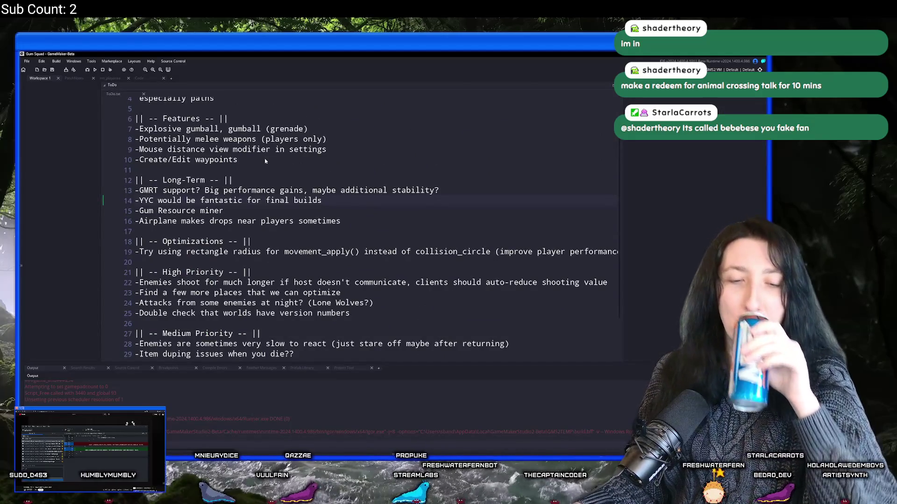
# Step: Delete line 22, the item about enemies shooting too long when the host stops communicating
pyautogui.press('Down')
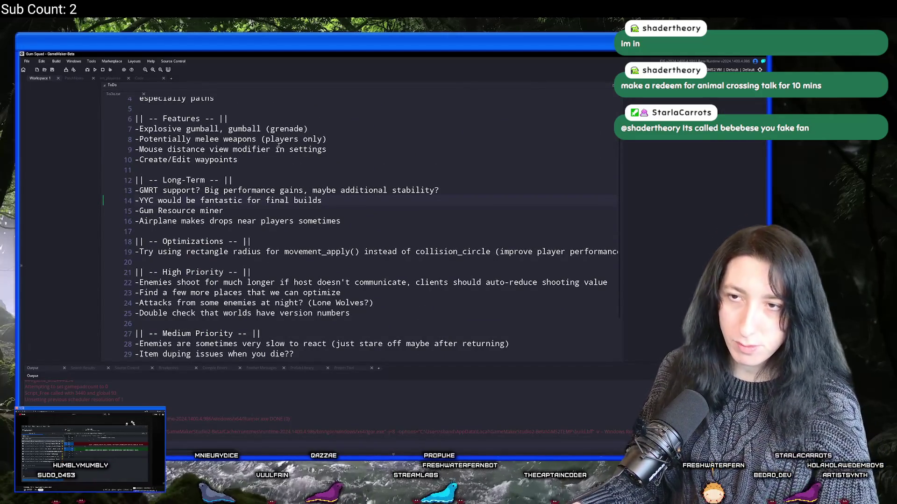
pyautogui.scroll(-1, 419, 101)
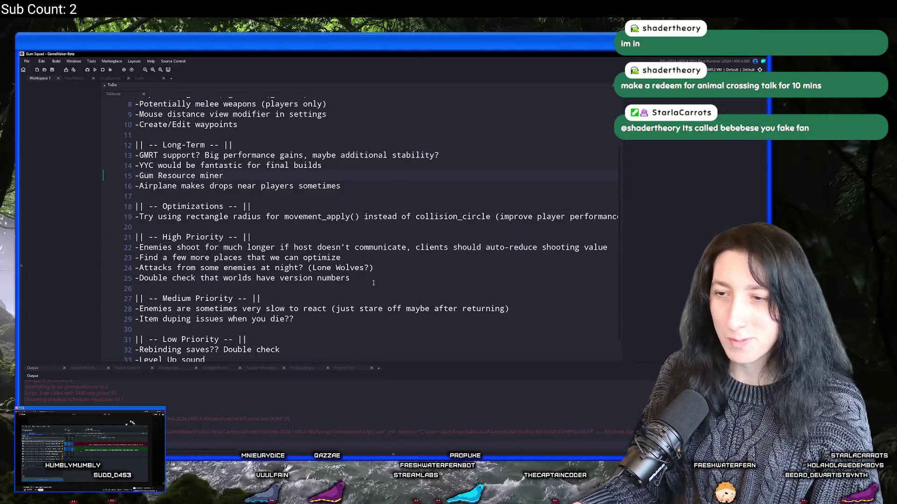
pyautogui.scroll(-2, 421, 192)
pyautogui.moveTo(421, 192)
pyautogui.mouseDown()
pyautogui.moveTo(612, 191)
pyautogui.moveTo(122, 196)
pyautogui.mouseUp()
pyautogui.click(618, 192)
pyautogui.press('BackSpace')
pyautogui.press('BackSpace')
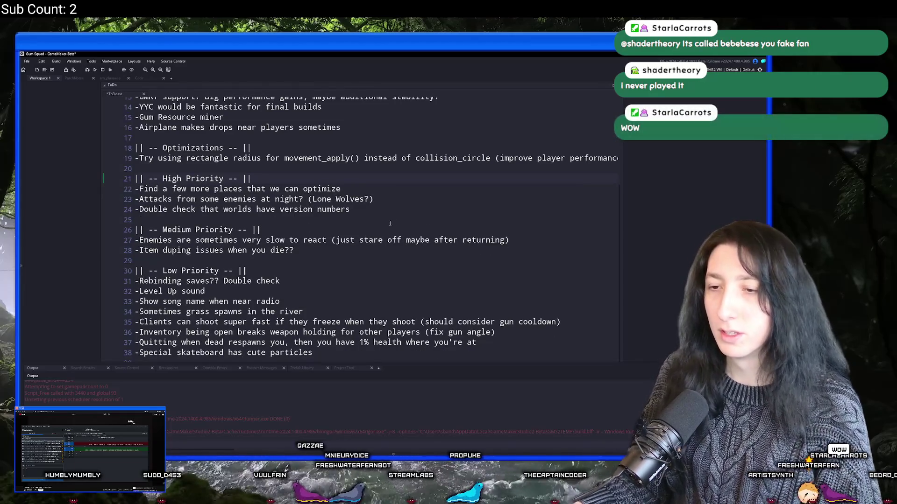
pyautogui.hotkey('alt', 'Tab')
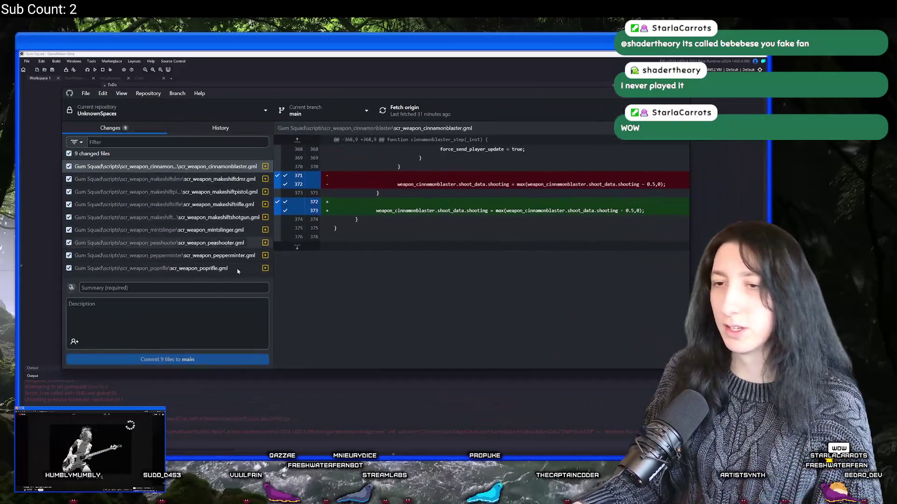
# Step: Commit the nine weapon scripts to main with a lost-packets summary and push to origin
pyautogui.click(166, 288)
pyautogui.write('Fixed gu')
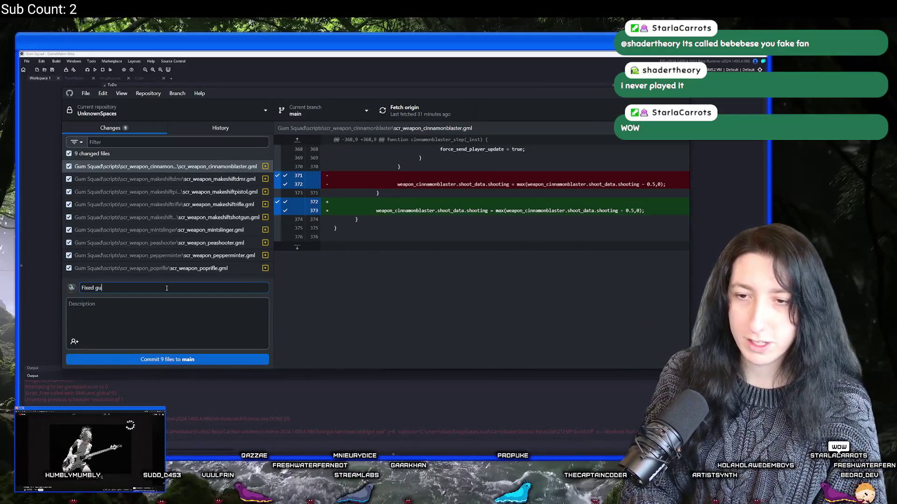
pyautogui.press('BackSpace')
pyautogui.press('BackSpace')
pyautogui.press('BackSpace')
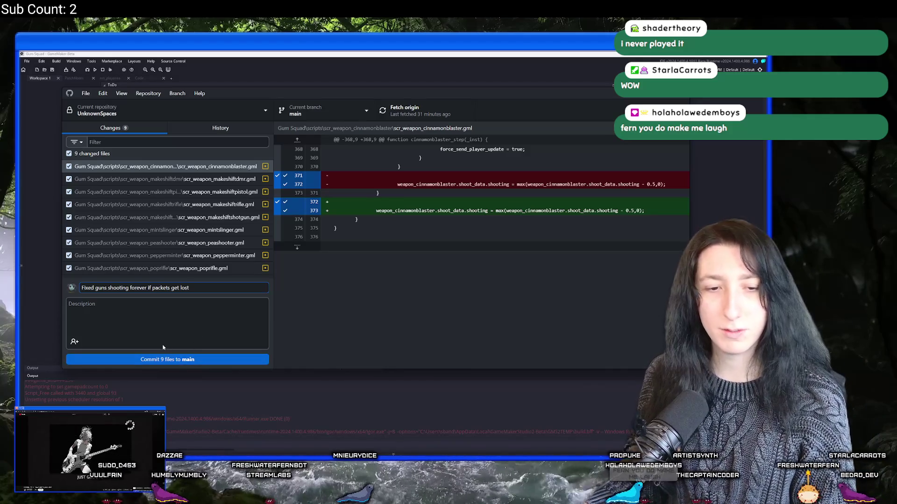
pyautogui.click(152, 357)
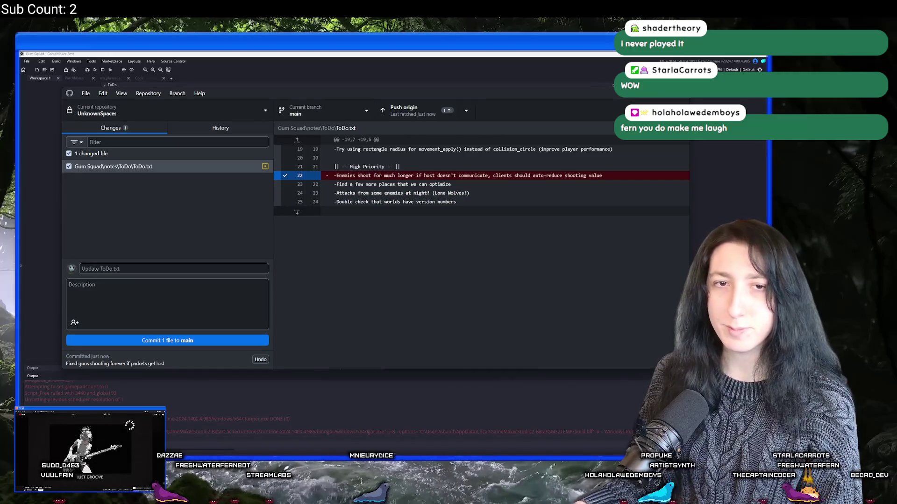
pyautogui.click(407, 111)
pyautogui.click(439, 63)
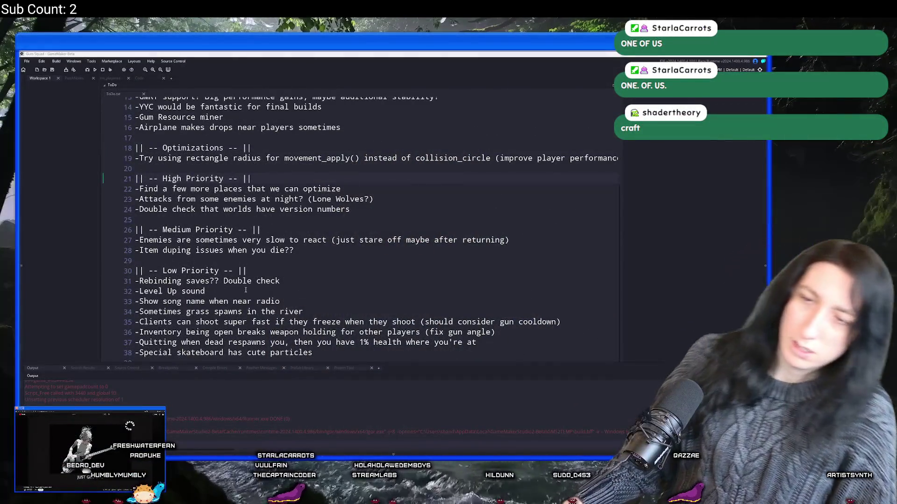
# Step: Review the ToDo items, including the Medium Priority entries and the Rebinding saves and Level Up sound lines
pyautogui.click(388, 195)
pyautogui.scroll(-2, 388, 195)
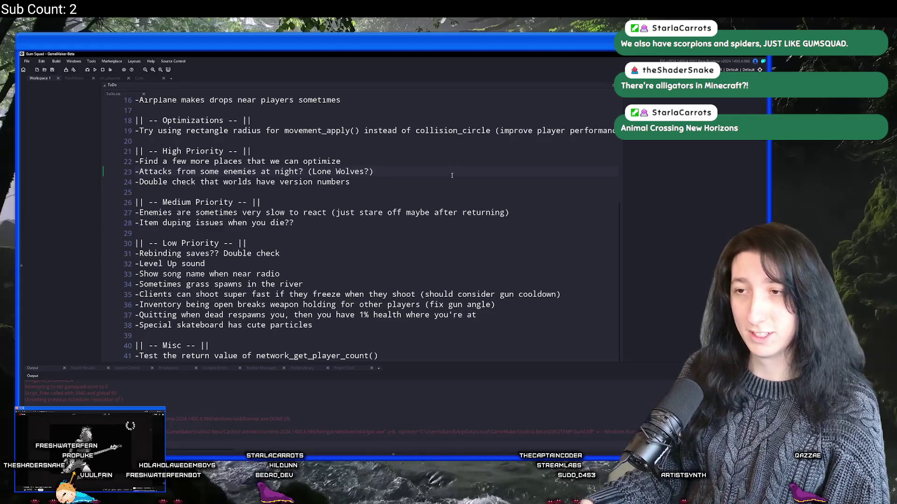
pyautogui.click(509, 219)
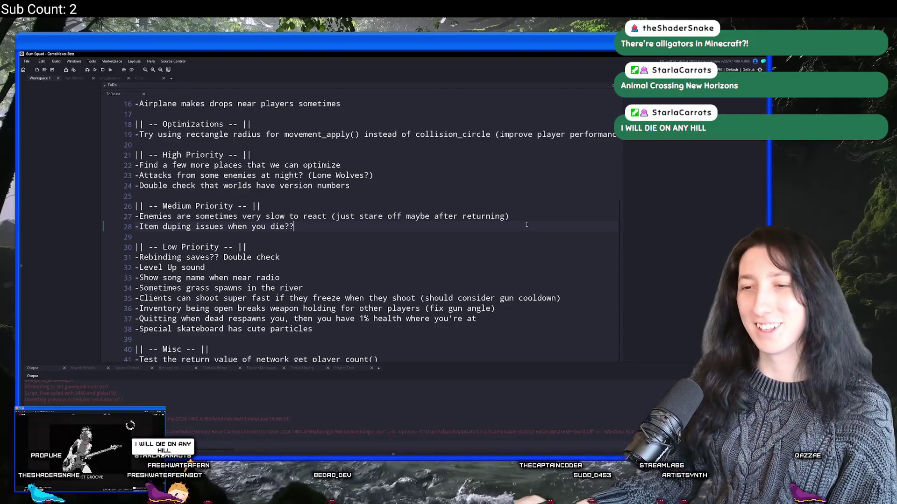
pyautogui.click(121, 217)
pyautogui.moveTo(293, 227)
pyautogui.mouseDown()
pyautogui.moveTo(149, 227)
pyautogui.moveTo(137, 214)
pyautogui.mouseUp()
pyautogui.click(327, 263)
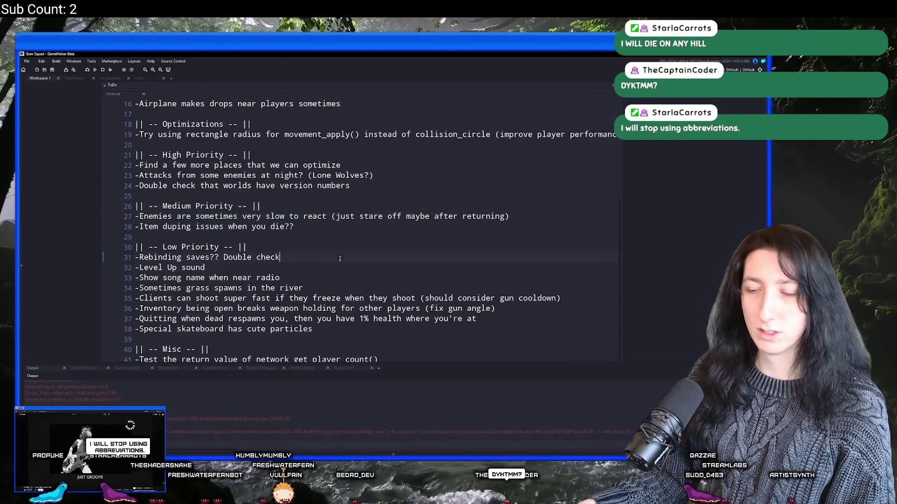
pyautogui.press('Down')
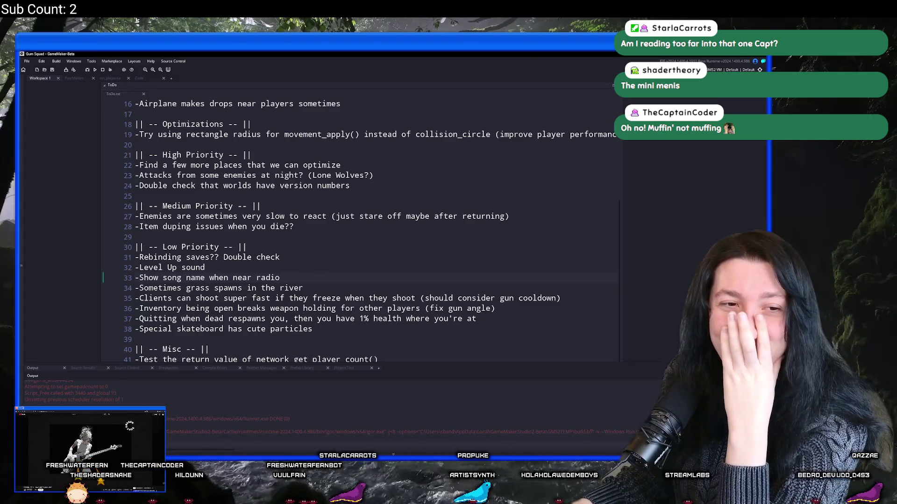
pyautogui.scroll(1, 330, 227)
pyautogui.scroll(-1, 330, 227)
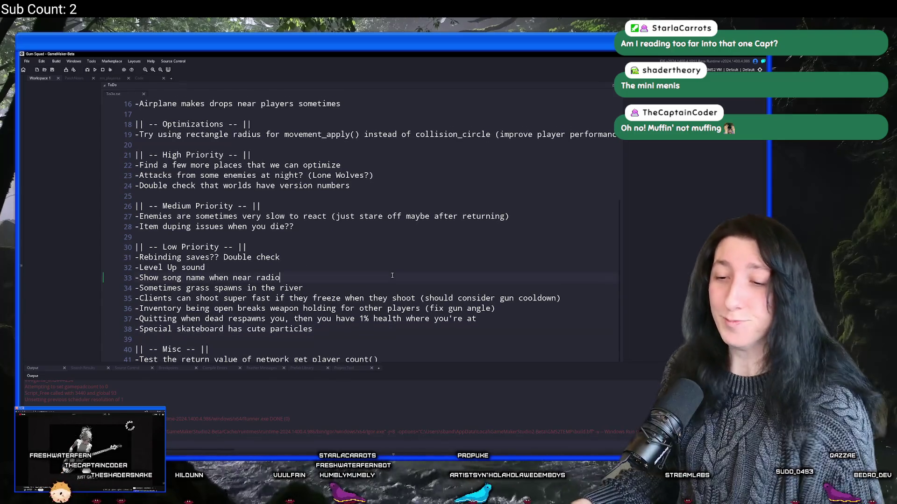
pyautogui.scroll(-2, 391, 231)
# Step: Open PatchNotes via a 'patch' asset search, then switch to the rm_playarea room editor
pyautogui.hotkey('ctrl', 't')
pyautogui.write('patch')
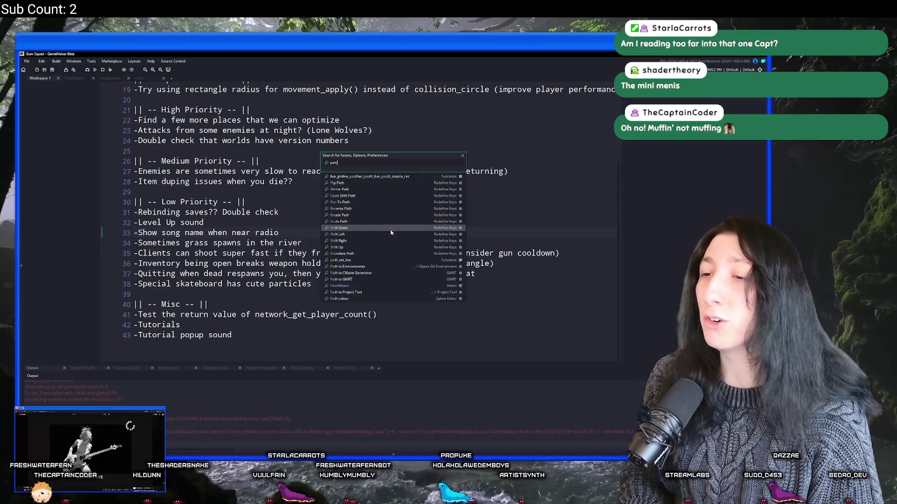
pyautogui.press('Down')
pyautogui.press('Return')
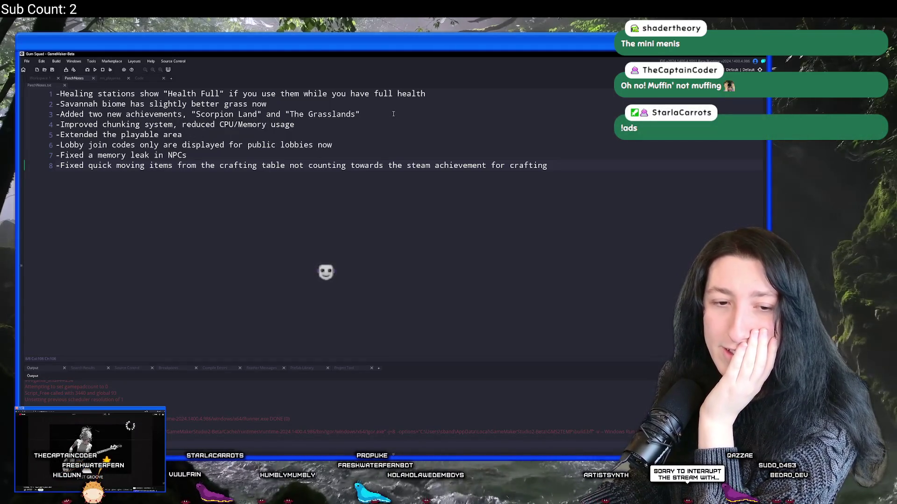
pyautogui.click(121, 81)
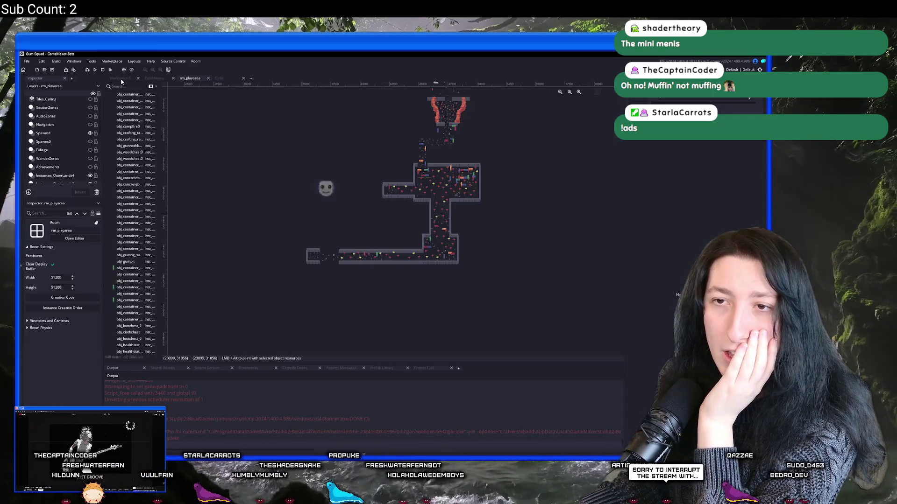
# Step: Pan and zoom around rm_playarea, show the Asset Browser, and build and run with F5
pyautogui.scroll(2, 408, 263)
pyautogui.scroll(1, 388, 240)
pyautogui.hscroll(1, 342, 185)
pyautogui.moveTo(342, 185)
pyautogui.mouseDown()
pyautogui.moveTo(298, 97)
pyautogui.moveTo(240, 180)
pyautogui.moveTo(243, 196)
pyautogui.moveTo(299, 242)
pyautogui.moveTo(355, 262)
pyautogui.moveTo(372, 212)
pyautogui.mouseUp()
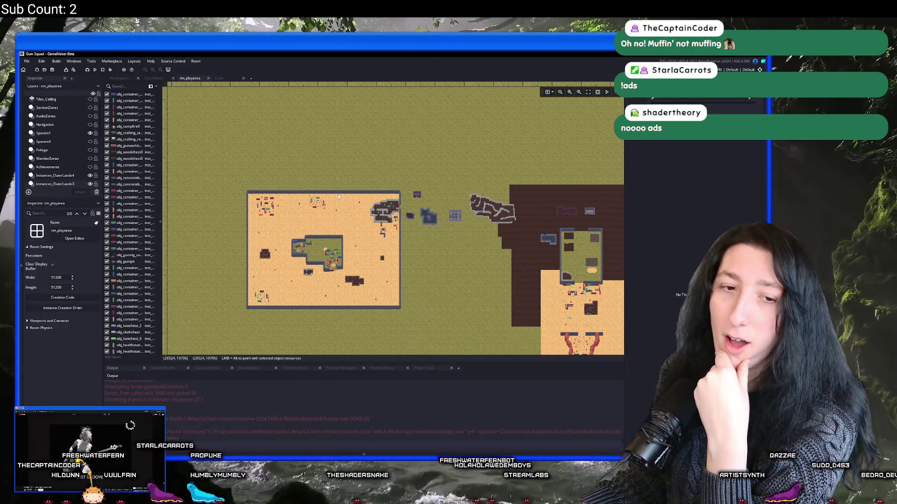
pyautogui.moveTo(385, 254); pyautogui.dragTo(298, 192)
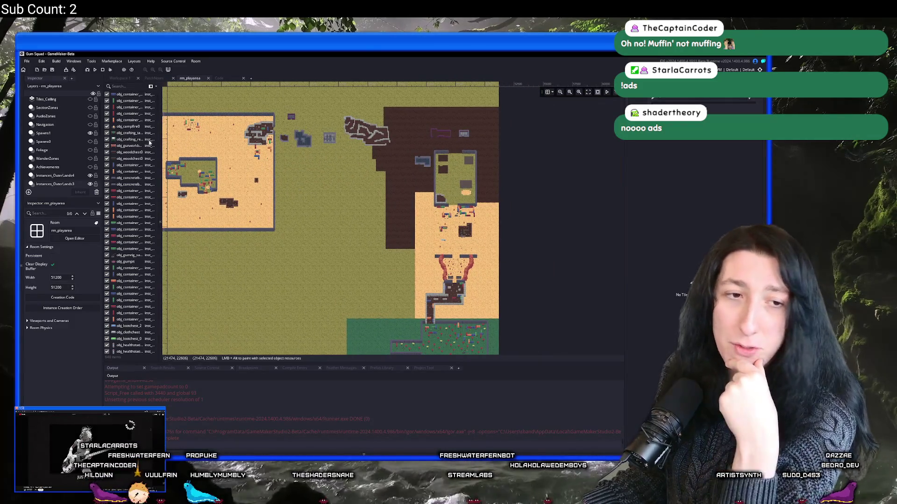
pyautogui.moveTo(222, 165); pyautogui.dragTo(332, 211)
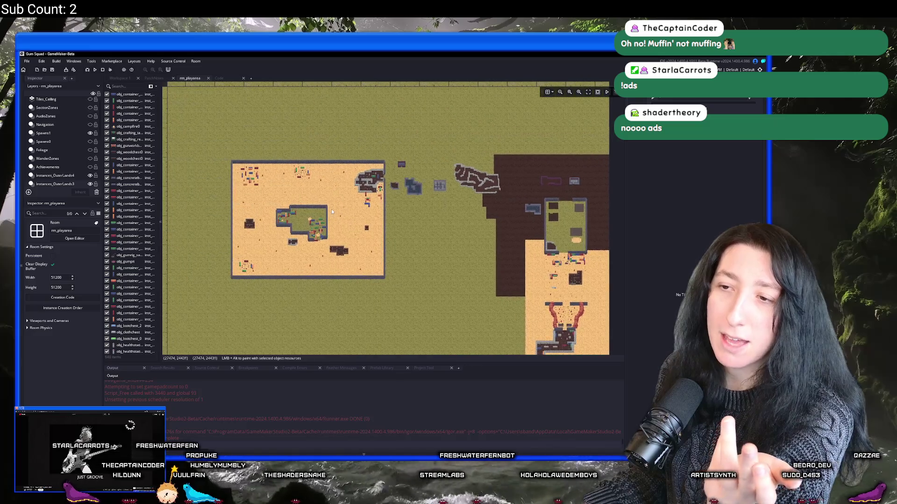
pyautogui.scroll(6, 275, 228)
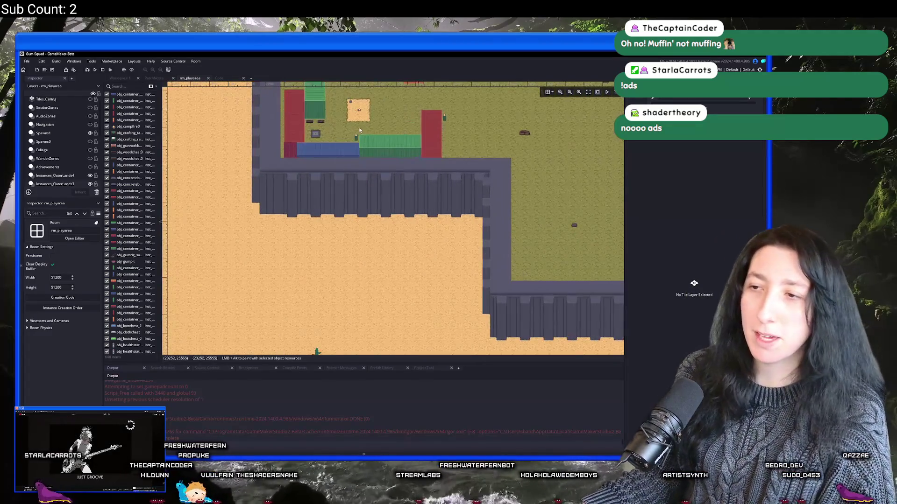
pyautogui.scroll(2, 281, 279)
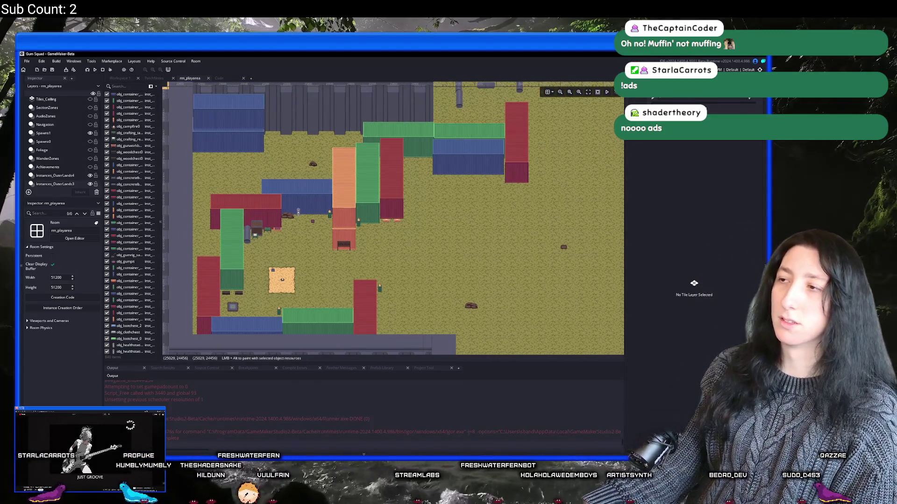
pyautogui.hotkey('ctrl', 'alt', 'a')
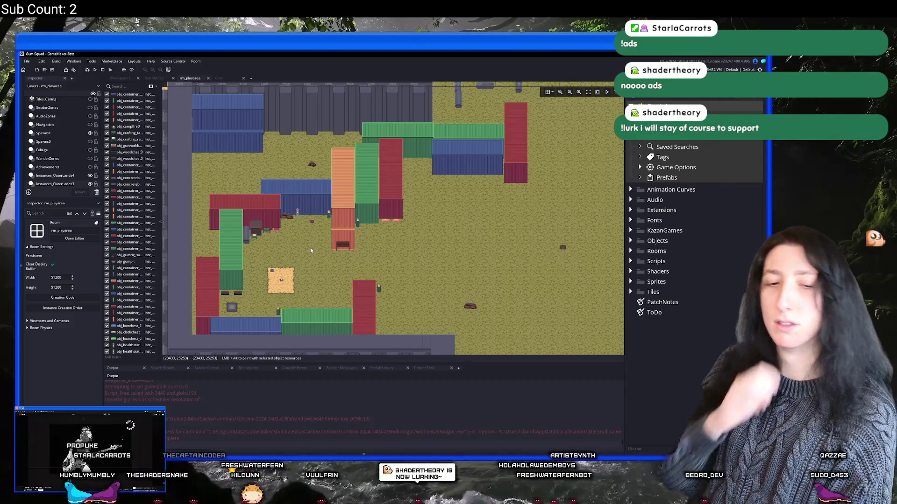
pyautogui.press('F5')
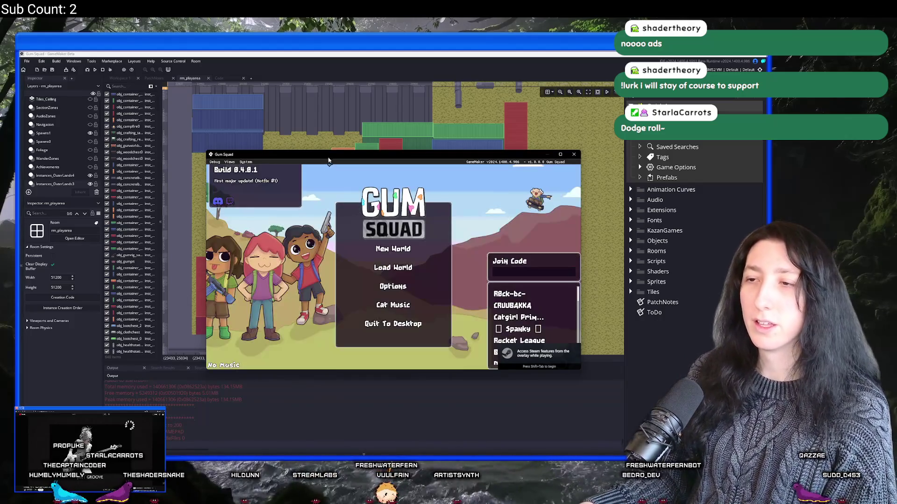
# Step: Maximize the game window and create a new world with an Offline lobby
pyautogui.moveTo(331, 155); pyautogui.dragTo(285, 52)
pyautogui.doubleClick(284, 53)
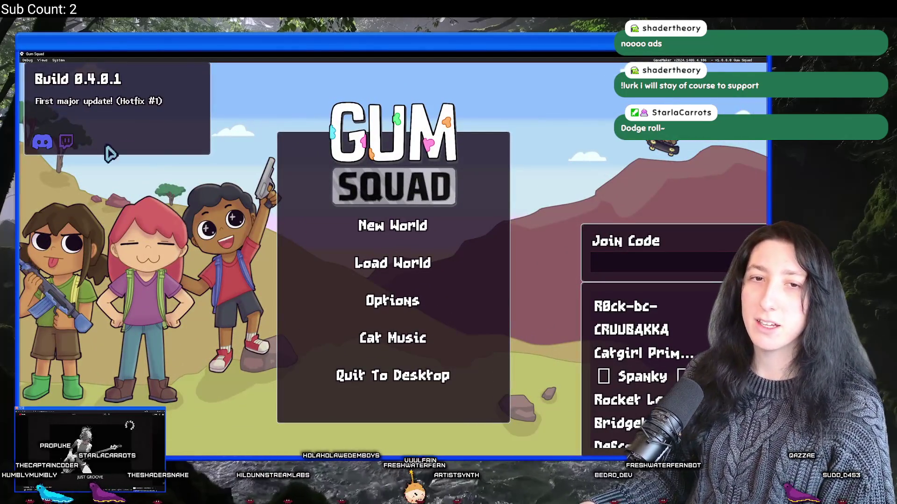
pyautogui.click(374, 224)
pyautogui.click(409, 255)
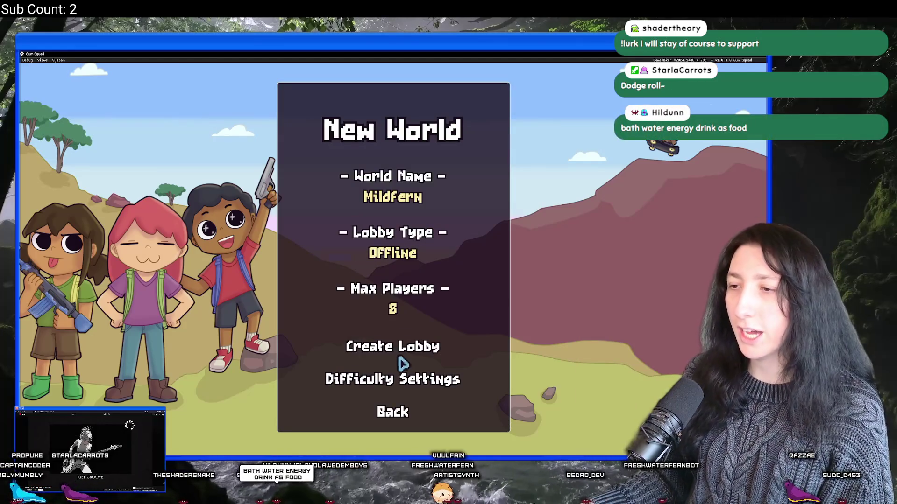
pyautogui.click(409, 353)
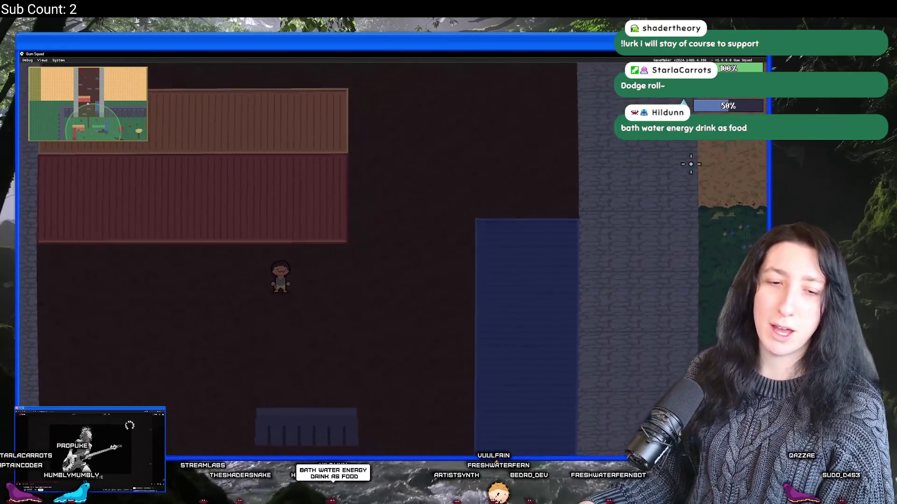
# Step: Walk the character out of the house and through The Grasslands near Gum Corp
pyautogui.press('s')
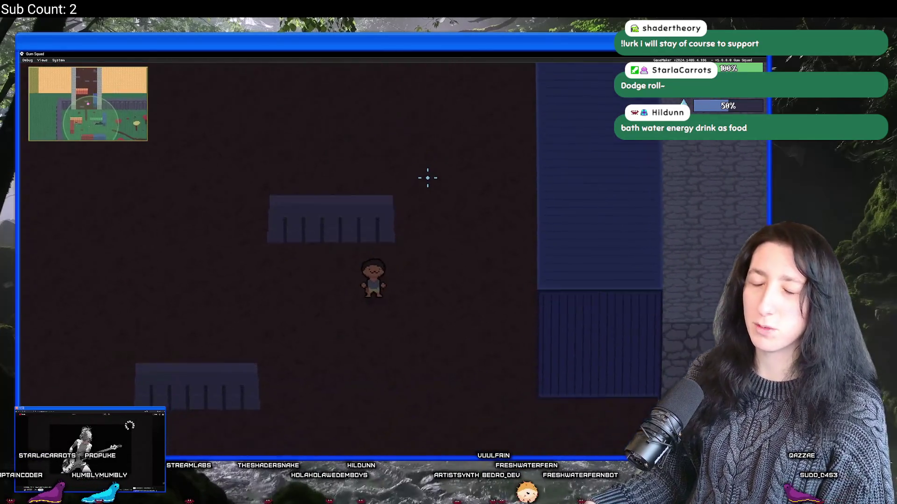
pyautogui.press('s')
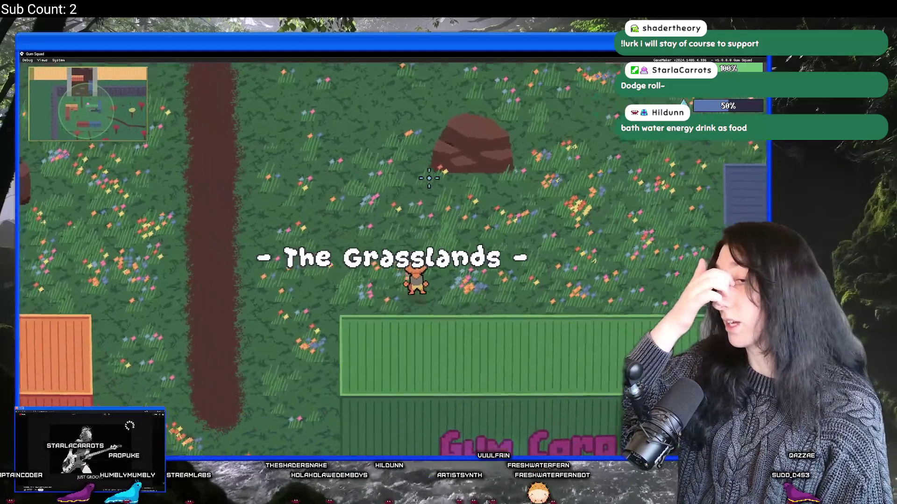
pyautogui.press('a')
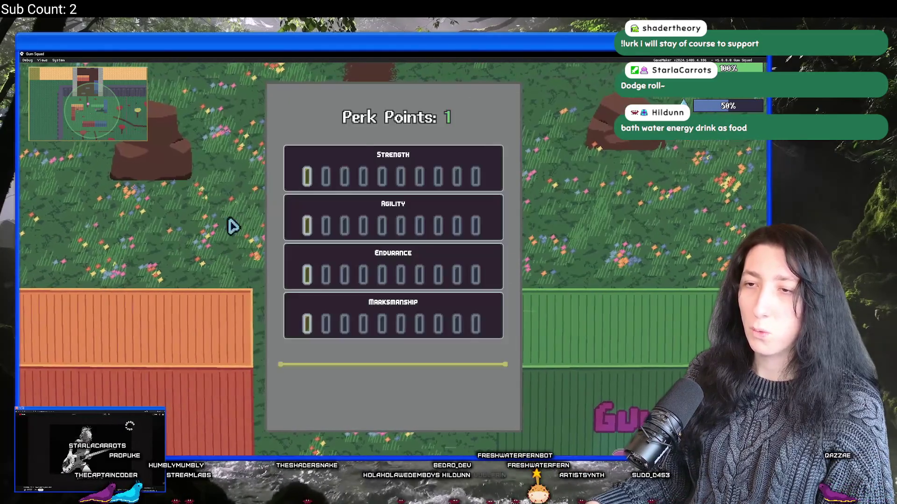
pyautogui.press('s')
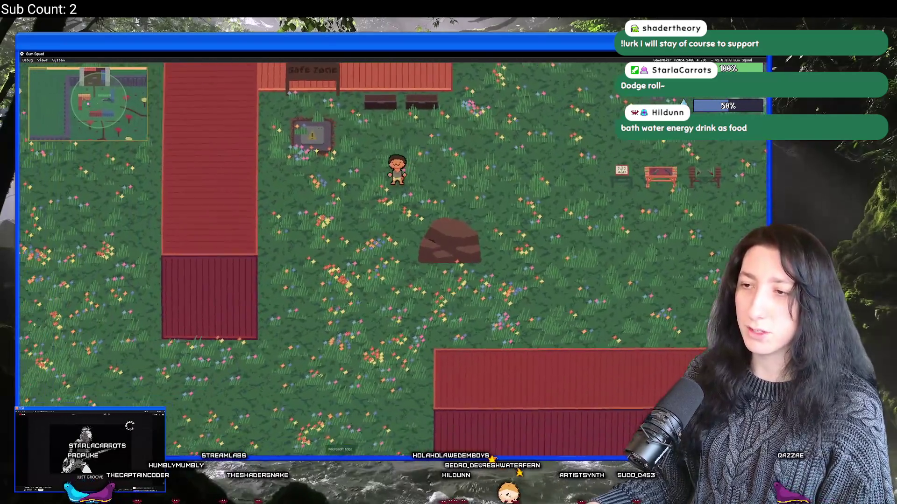
pyautogui.click(340, 460)
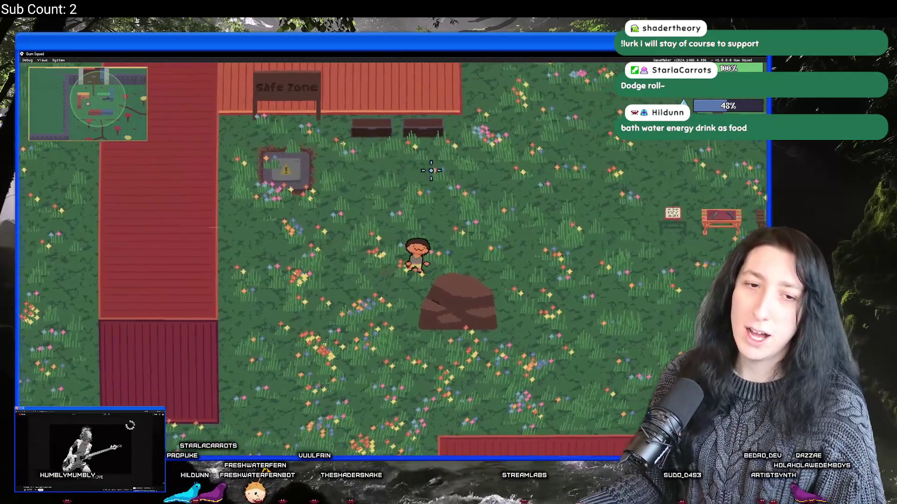
# Step: Walk toward Gum Corp and the Safe Zone, toggling the inventory, then quit the game
pyautogui.press('d')
pyautogui.press('Tab')
pyautogui.press('Tab')
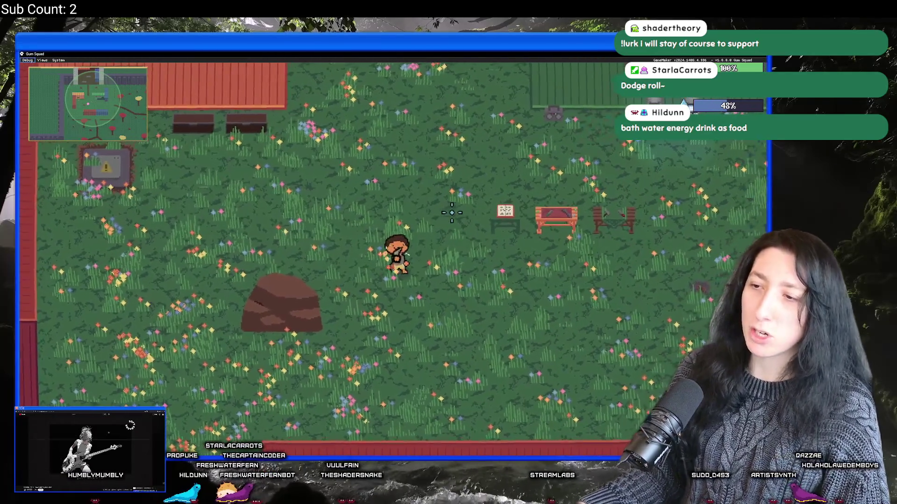
pyautogui.press('d')
pyautogui.press('w')
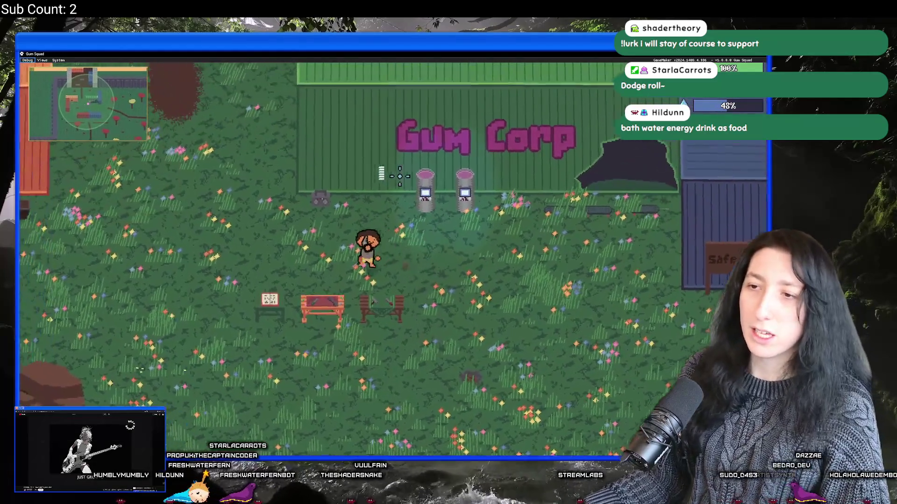
pyautogui.press('Tab')
pyautogui.press('Tab')
pyautogui.press('s')
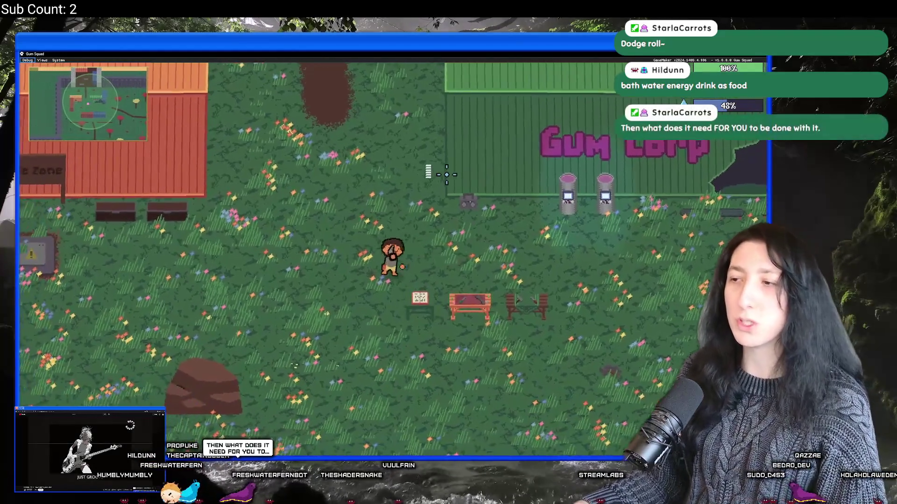
pyautogui.press('d')
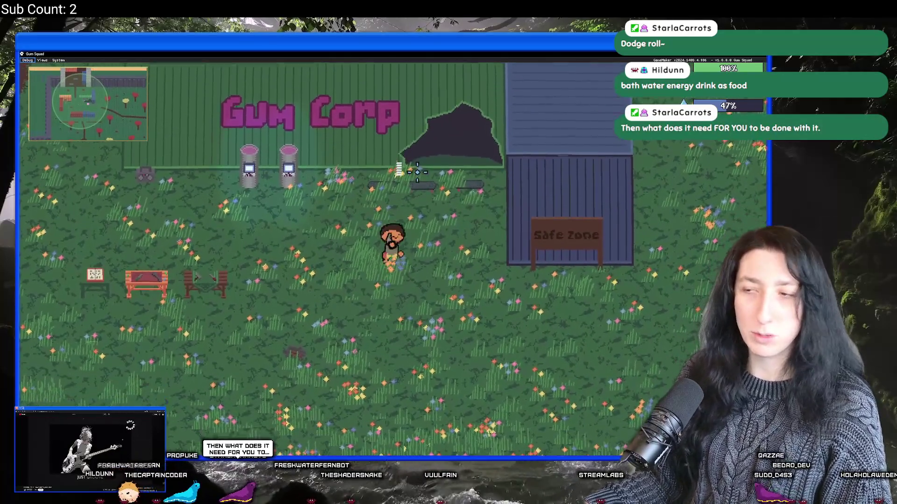
pyautogui.press('w')
pyautogui.press('Escape')
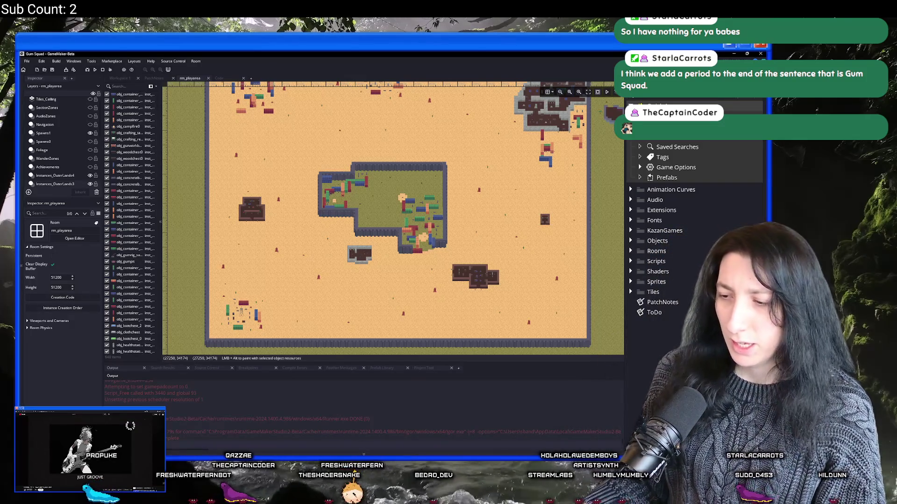
# Step: Commit the ToDo.txt change to main as 'Update ToDo.txt' and return to GameMaker
pyautogui.hotkey('alt', 'Tab')
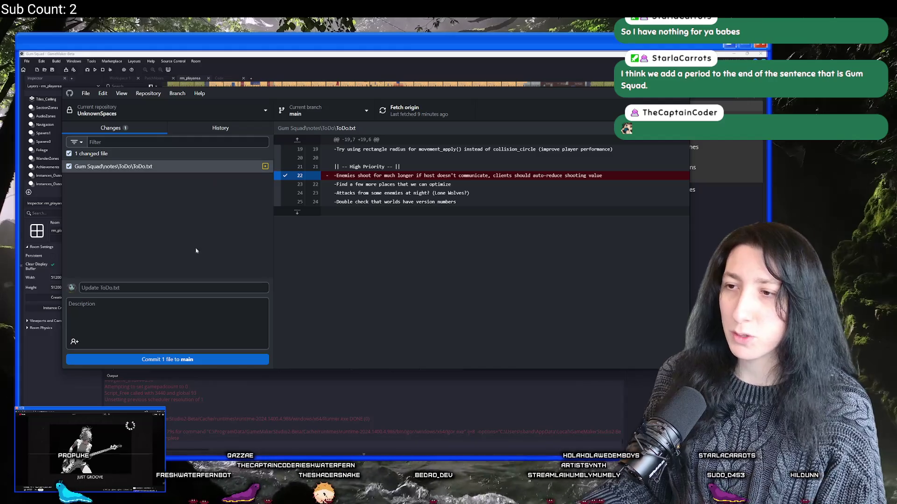
pyautogui.click(167, 359)
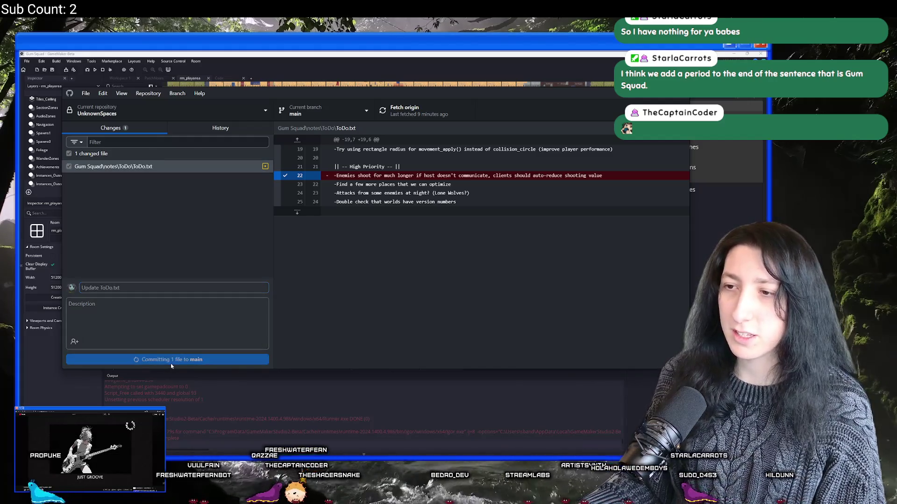
pyautogui.hotkey('alt', 'Tab')
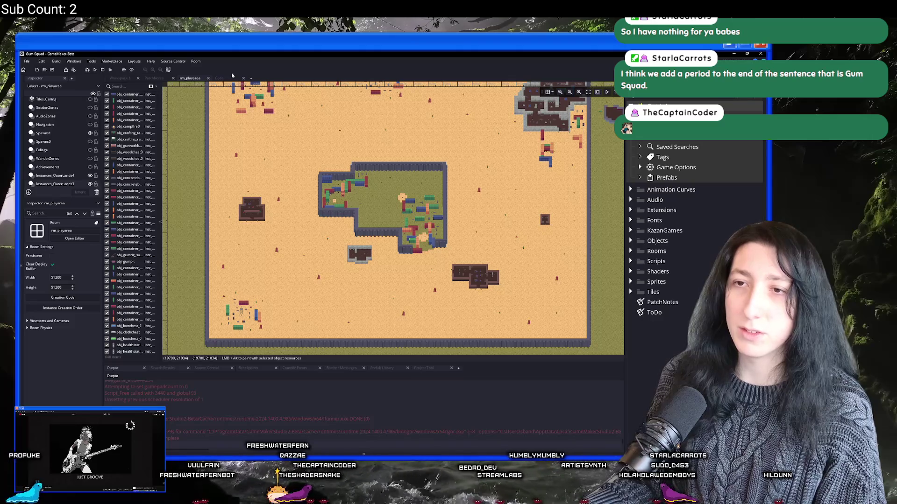
pyautogui.hotkey('ctrl', 't')
# Step: Open the ToDo note via a 'tod' search and go to the low priority items
pyautogui.write('tod')
pyautogui.press('Down')
pyautogui.press('Return')
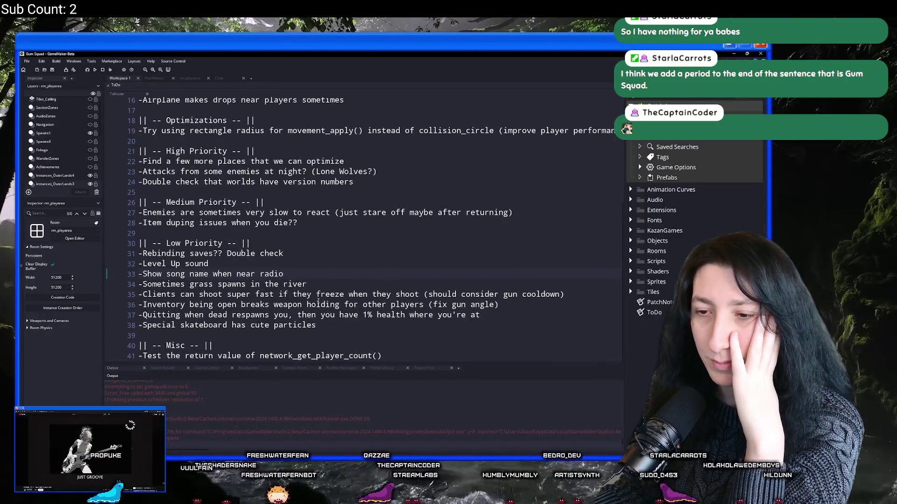
pyautogui.scroll(1, 319, 298)
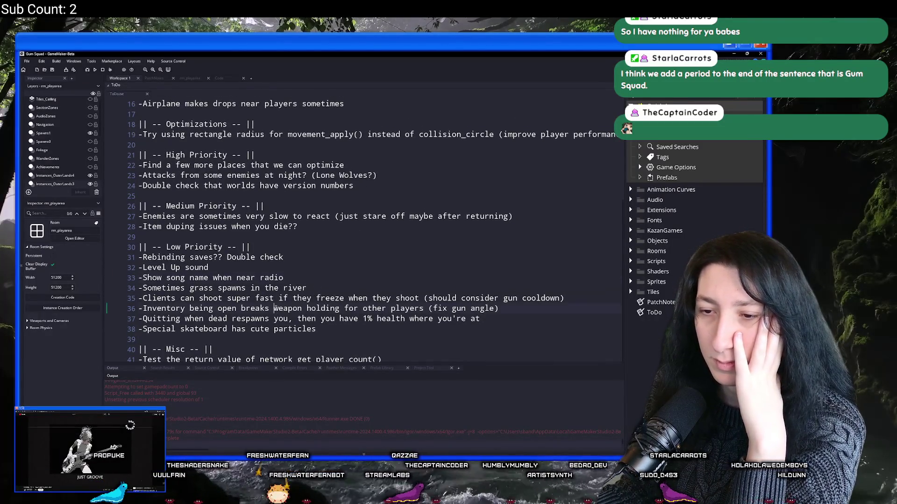
pyautogui.click(129, 310)
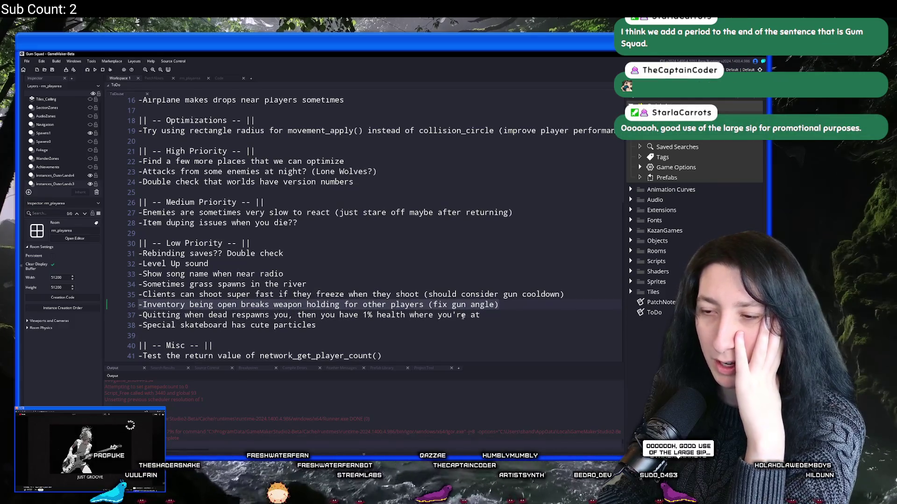
pyautogui.scroll(-4, 537, 202)
# Step: Delete the clients-shooting-super-fast-when-frozen item on line 35 along with its blank line
pyautogui.click(537, 203)
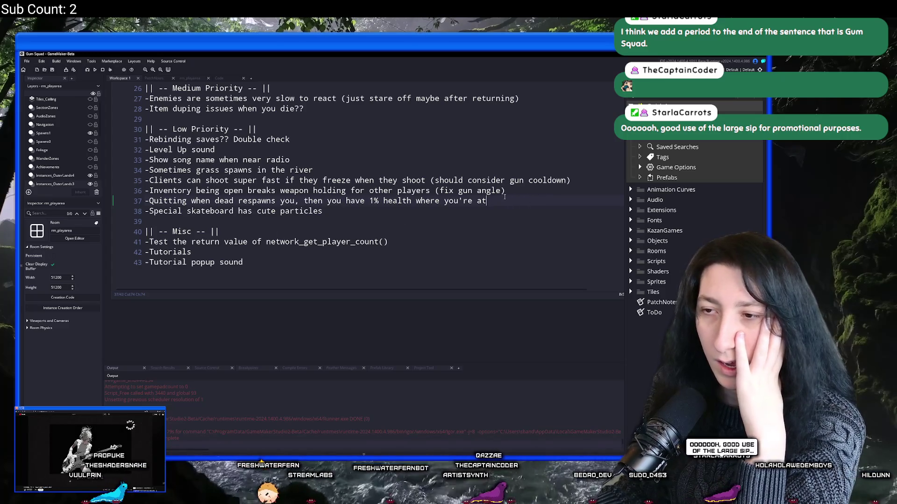
pyautogui.hotkey('ctrl', 'shift', 'Left')
pyautogui.hotkey('ctrl', 'shift', 'Left')
pyautogui.hotkey('ctrl', 'shift', 'Left')
pyautogui.press('Left')
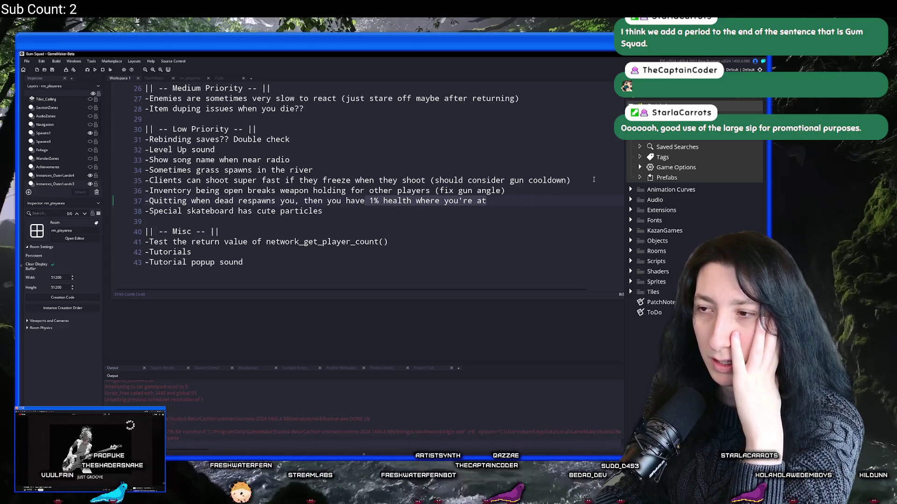
pyautogui.moveTo(594, 180); pyautogui.dragTo(80, 180)
pyautogui.press('BackSpace')
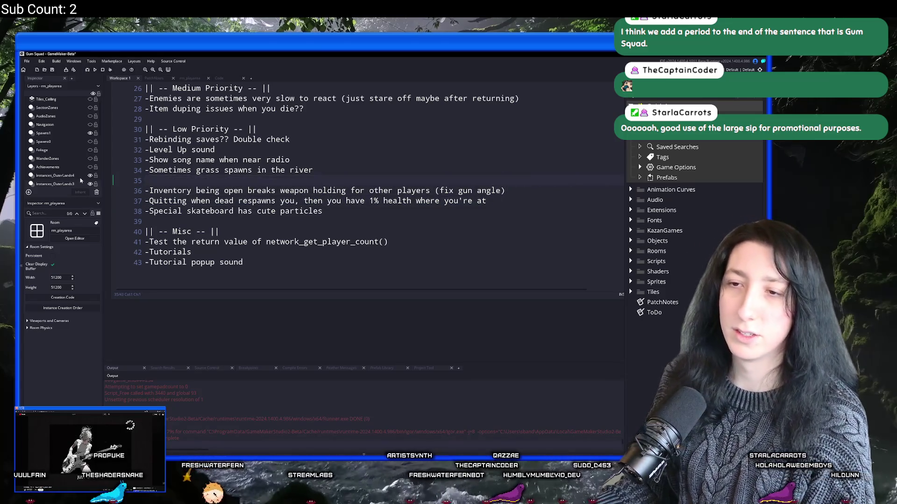
pyautogui.press('BackSpace')
pyautogui.press('Up')
# Step: Open the PatchNotes file from the asset search
pyautogui.scroll(3, 306, 178)
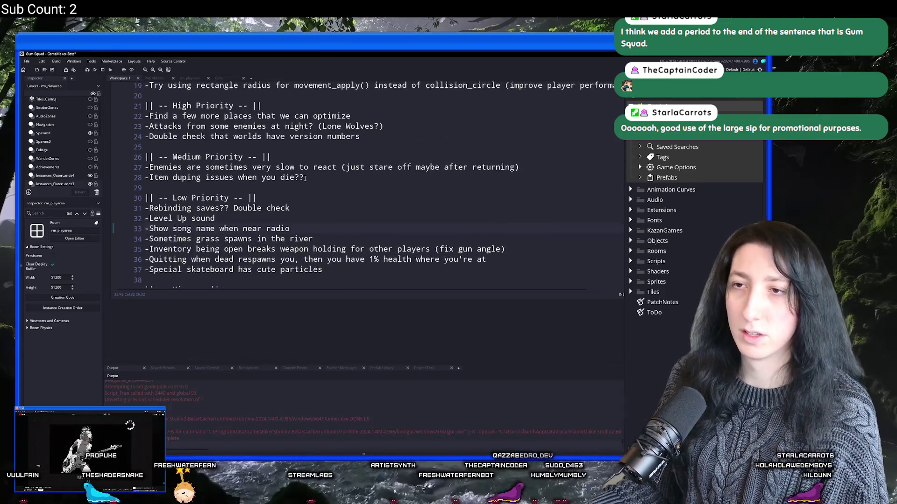
pyautogui.scroll(3, 305, 178)
pyautogui.hotkey('ctrl', 't')
pyautogui.press('Return')
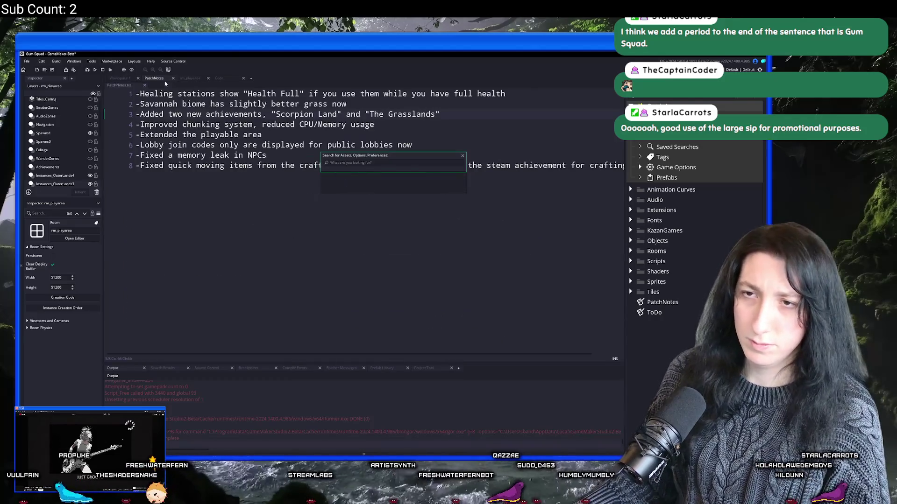
# Step: Cut and restore the chunking system patch note line to check line 4
pyautogui.hotkey('ctrl', 'x')
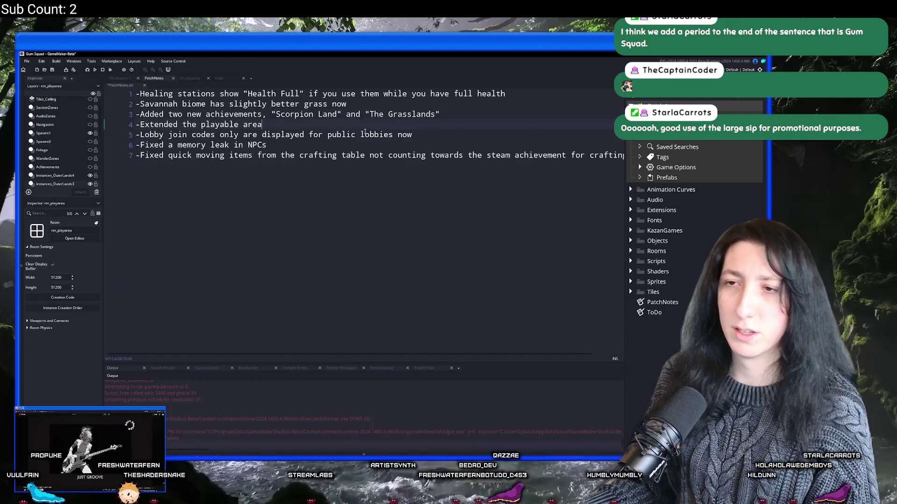
pyautogui.hotkey('ctrl', 'z')
pyautogui.hotkey('ctrl', 'x')
pyautogui.hotkey('ctrl', 'z')
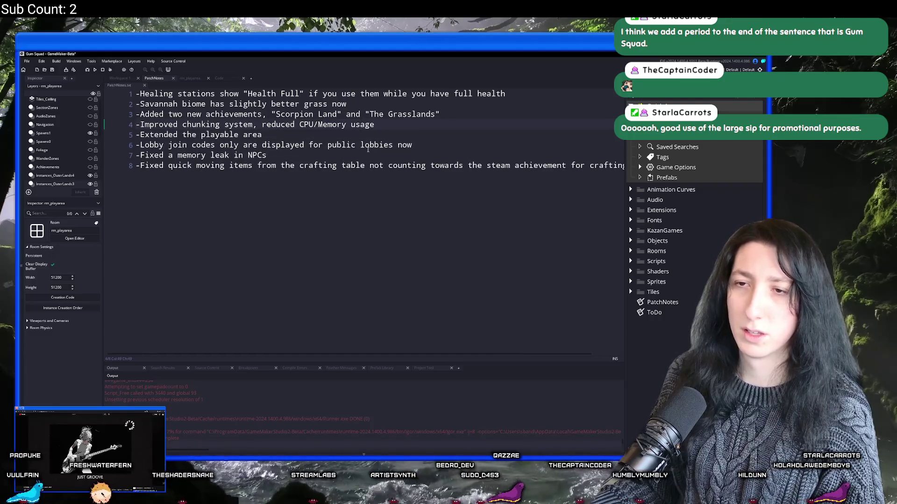
pyautogui.hotkey('ctrl', 'x')
pyautogui.hotkey('ctrl', 'z')
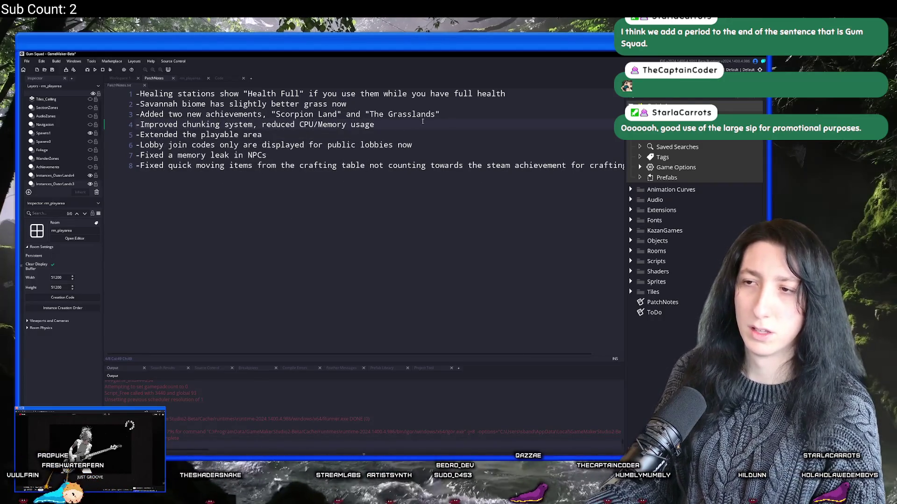
pyautogui.hotkey('ctrl', 'x')
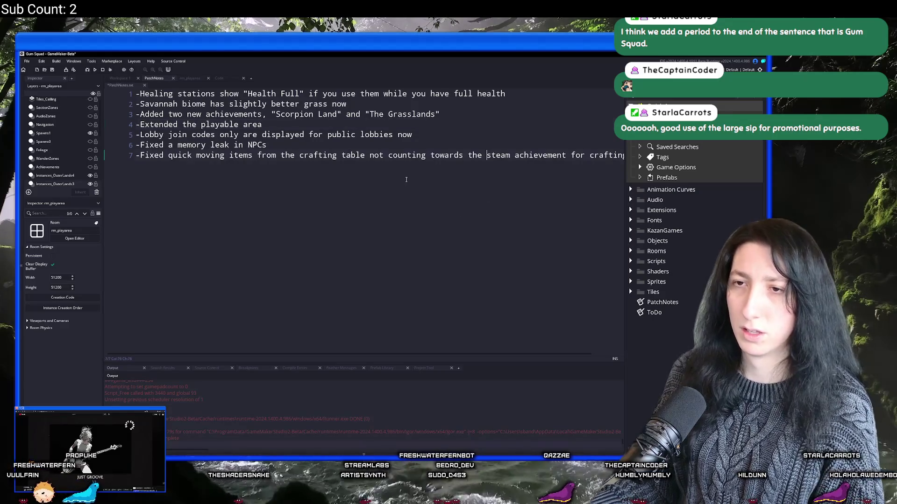
pyautogui.hotkey('ctrl', 'v')
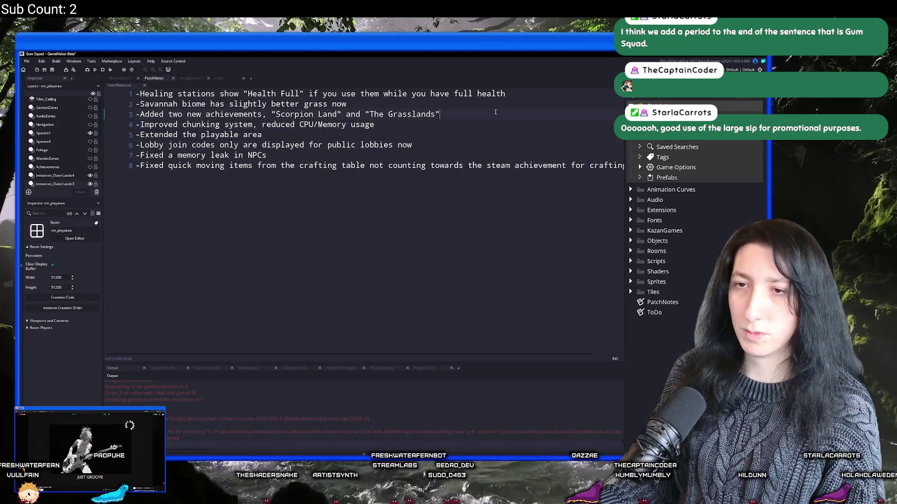
# Step: Add the note '-Fixed players/enemies shooting for a long time if packets aren't being sent' after line 4
pyautogui.press('Return')
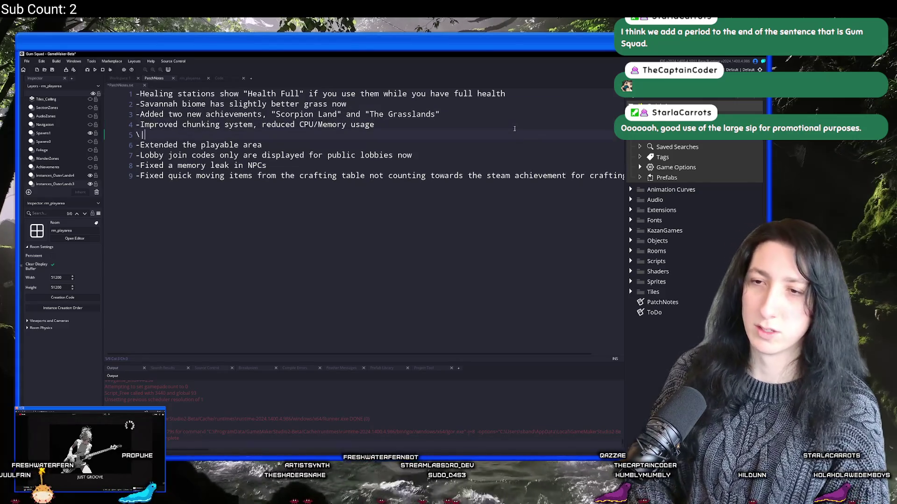
pyautogui.write('-Fixed players/enemiesk')
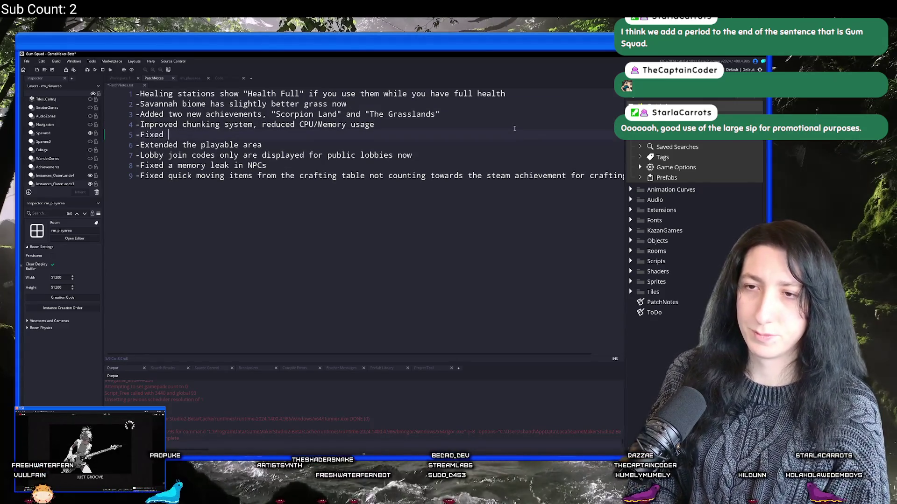
pyautogui.press('BackSpace')
pyautogui.write('sh')
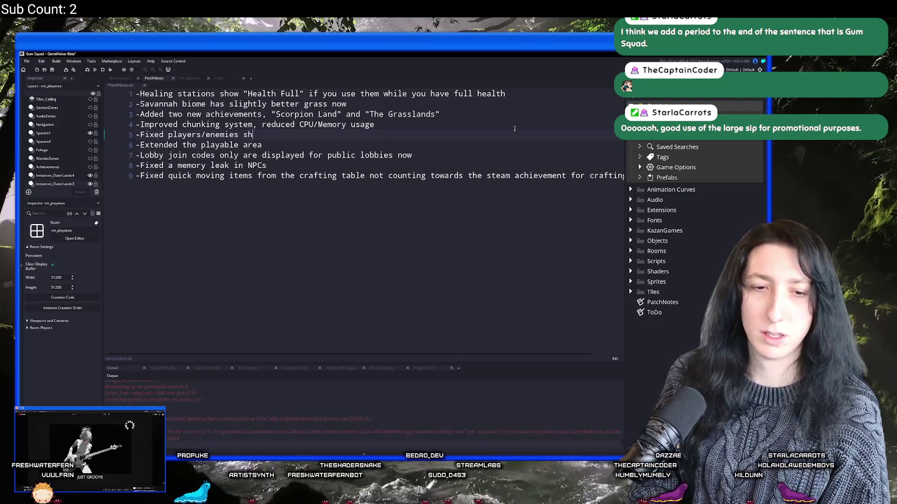
pyautogui.write('ooting for al ong')
pyautogui.press('BackSpace')
pyautogui.press('BackSpace')
pyautogui.press('BackSpace')
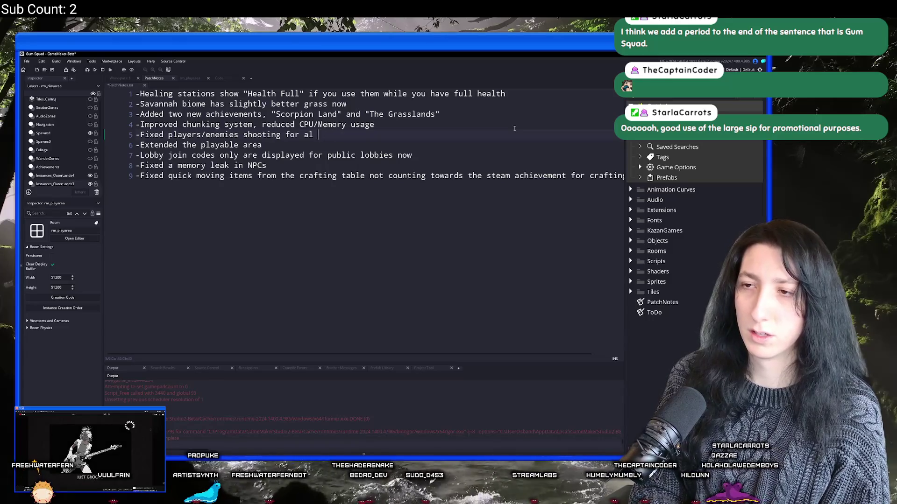
pyautogui.write('long time ')
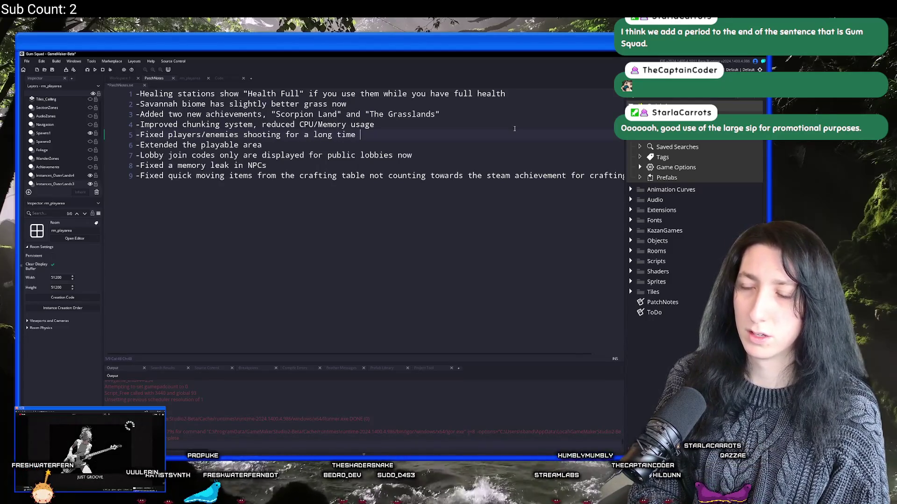
pyautogui.write("if packets raen't being sent")
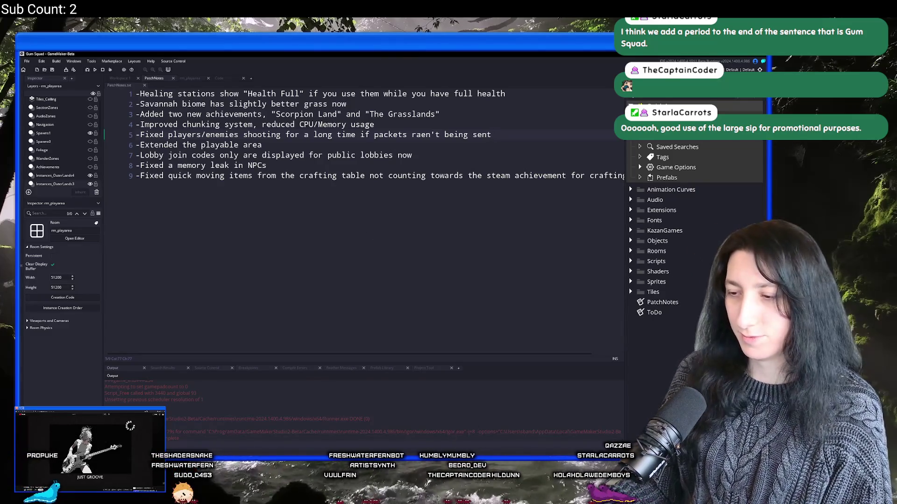
pyautogui.hotkey('alt', 'Tab')
pyautogui.click(222, 178)
# Step: Commit PatchNotes.txt and ToDo.txt to main as 'Test' and verify it in History
pyautogui.click(222, 166)
pyautogui.click(140, 288)
pyautogui.write('Test')
pyautogui.click(195, 359)
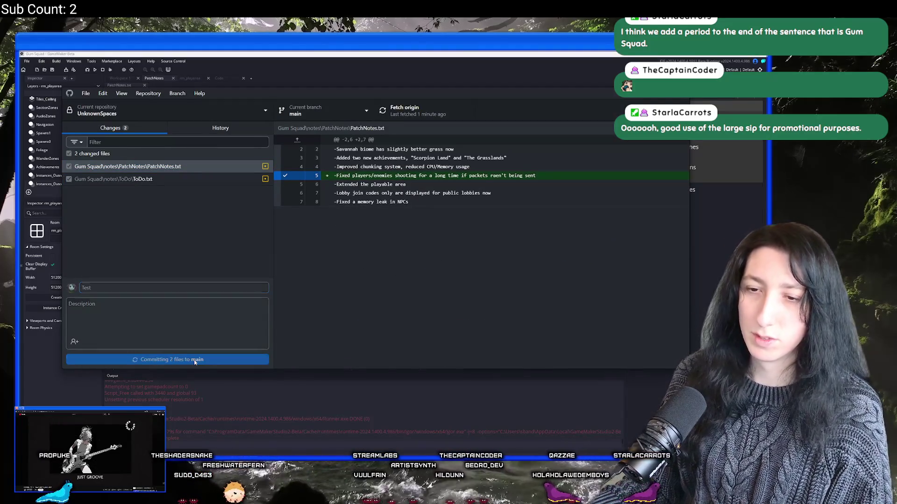
pyautogui.click(221, 129)
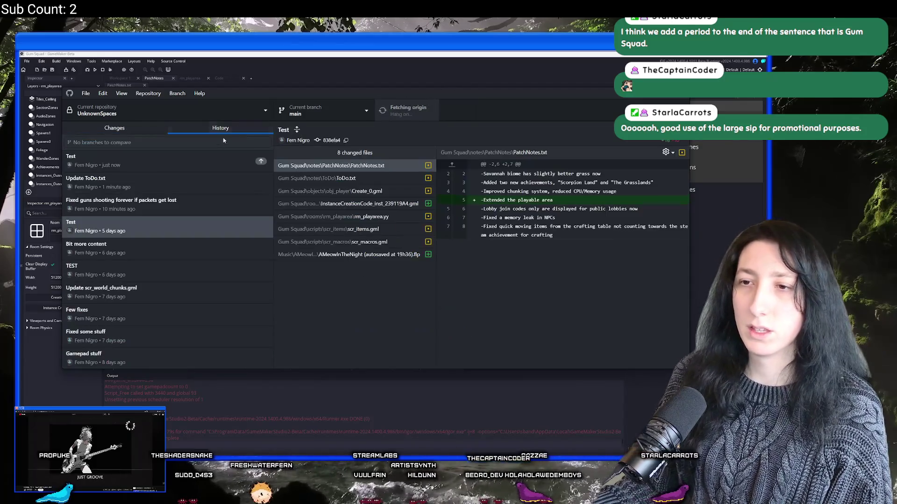
pyautogui.click(224, 161)
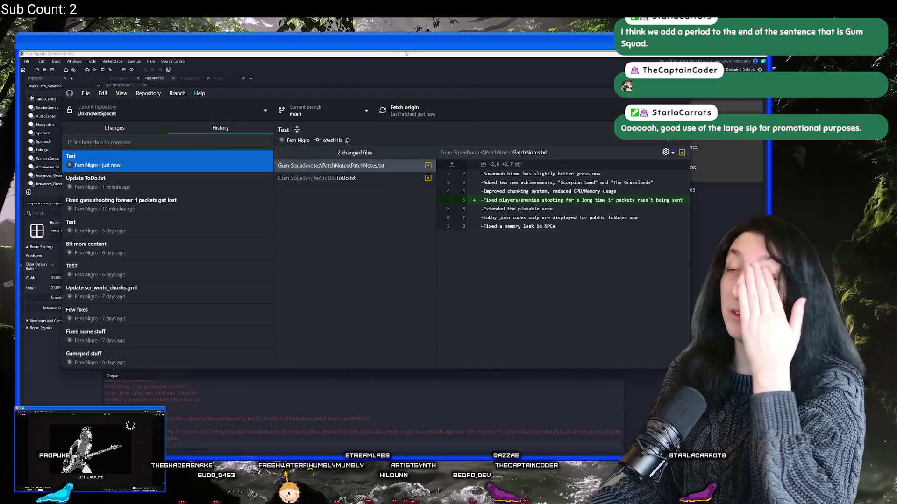
pyautogui.click(406, 53)
pyautogui.hotkey('ctrl', 't')
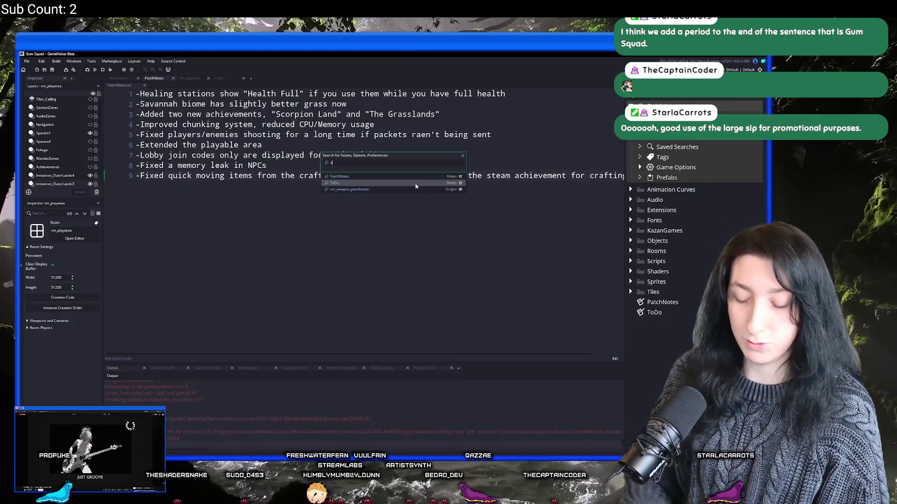
# Step: In scr_macros, change GameVersionString to "0.5.0.0" and the description to "Major milestone build!"
pyautogui.write('scr_macr')
pyautogui.press('Return')
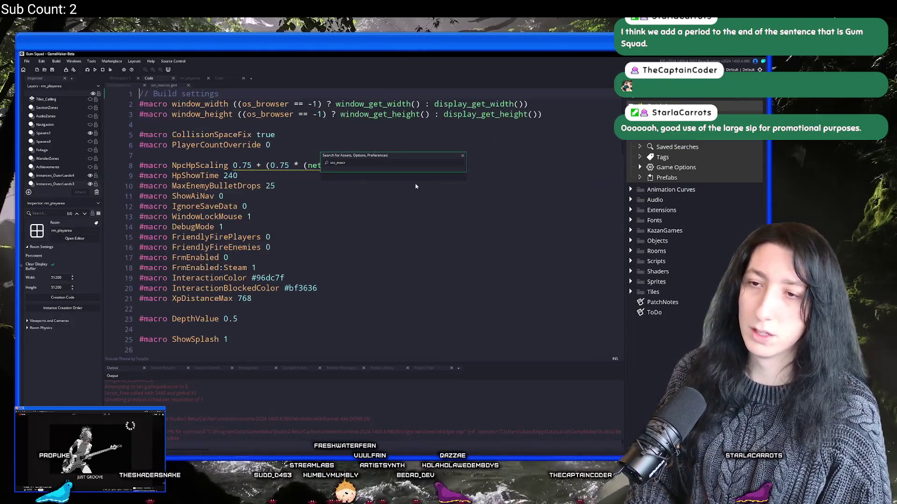
pyautogui.scroll(-2, 375, 170)
pyautogui.scroll(-1, 375, 170)
pyautogui.click(275, 276)
pyautogui.press('BackSpace')
pyautogui.write('5')
pyautogui.click(294, 277)
pyautogui.press('BackSpace')
pyautogui.write('0.5.0.0"')
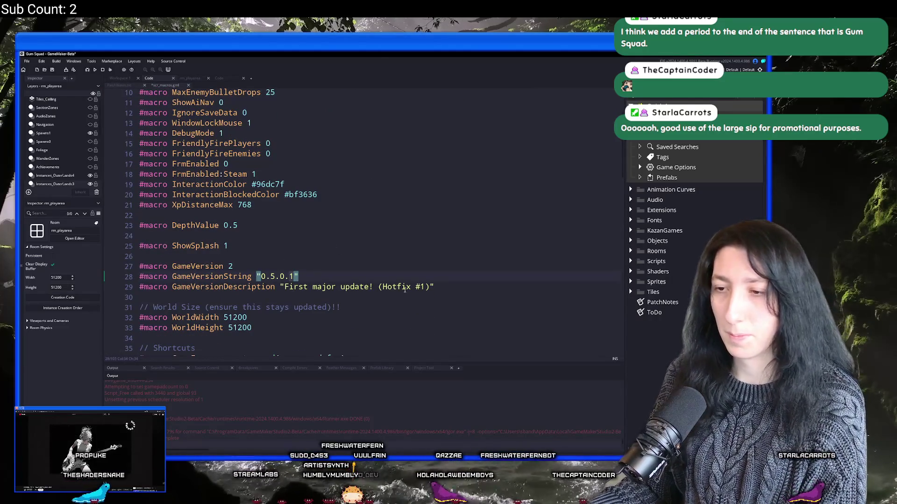
pyautogui.moveTo(280, 287); pyautogui.dragTo(430, 285)
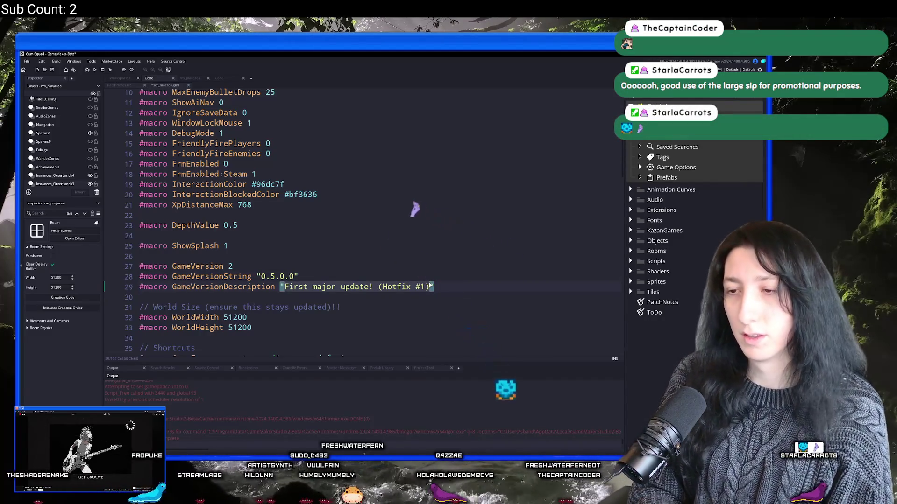
pyautogui.write('Major')
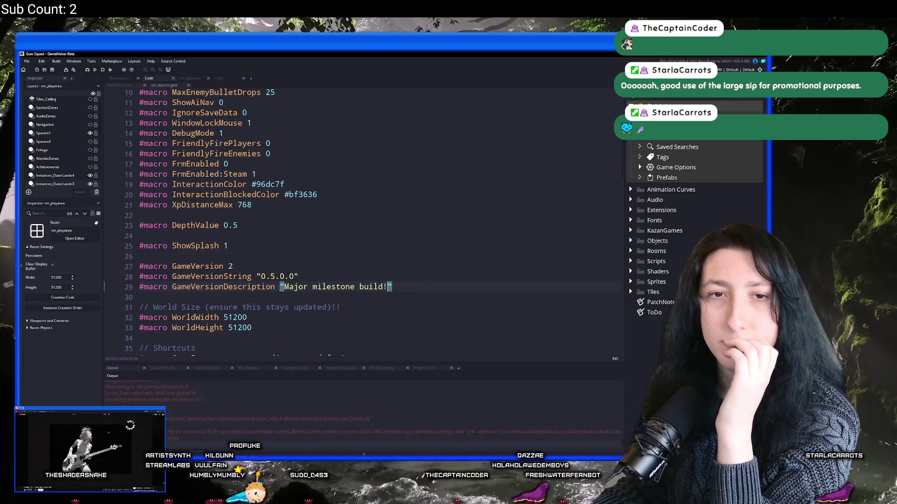
# Step: Open Bring Me Hope from File > Recent Projects, then bring up GitHub Desktop's repository list
pyautogui.click(28, 61)
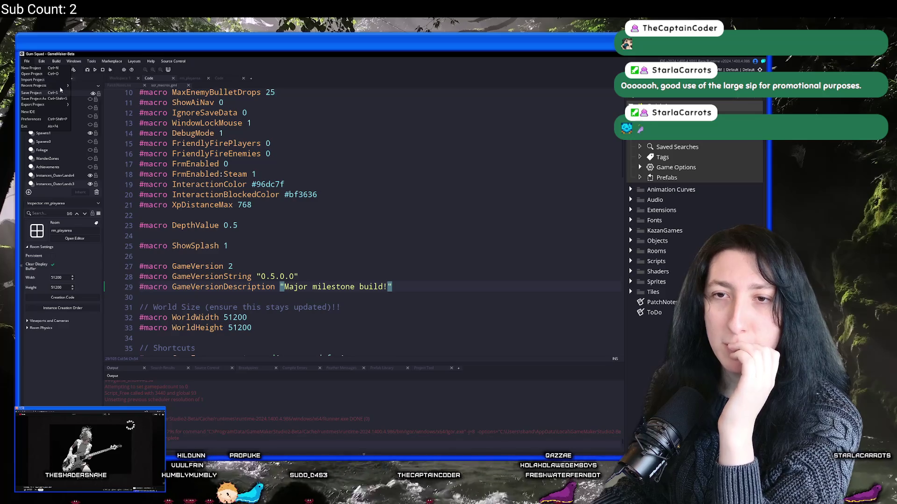
pyautogui.click(35, 80)
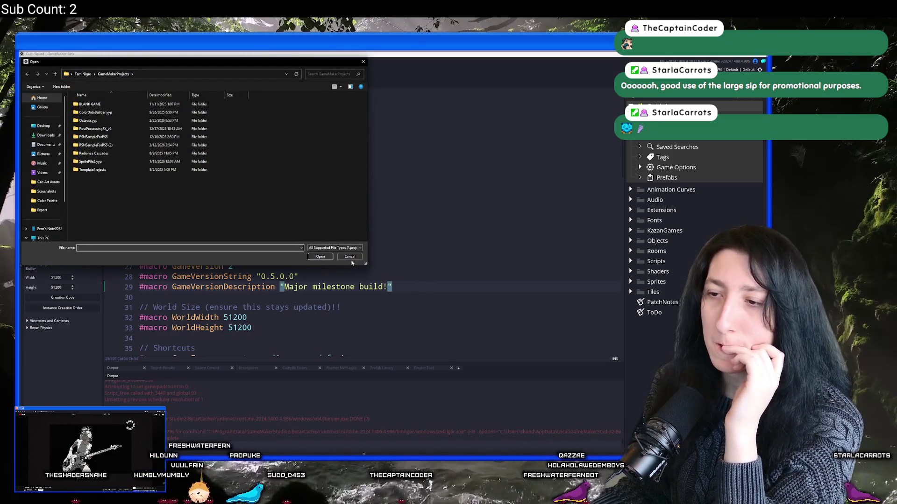
pyautogui.click(350, 258)
pyautogui.click(26, 62)
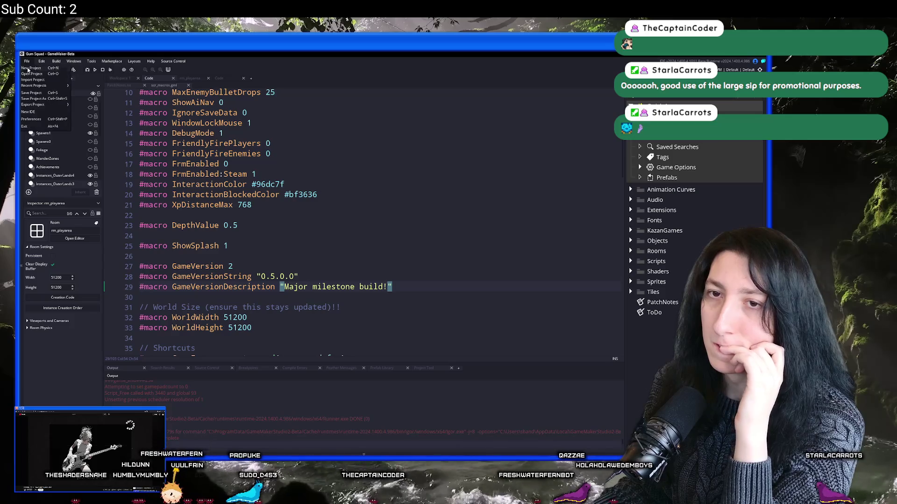
pyautogui.moveTo(45, 87)
pyautogui.click(84, 97)
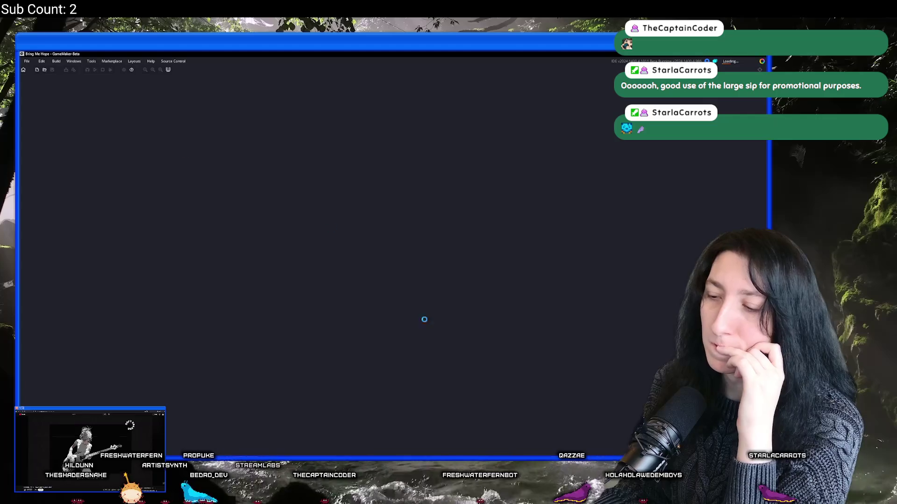
pyautogui.hotkey('alt', 'Tab')
pyautogui.click(140, 111)
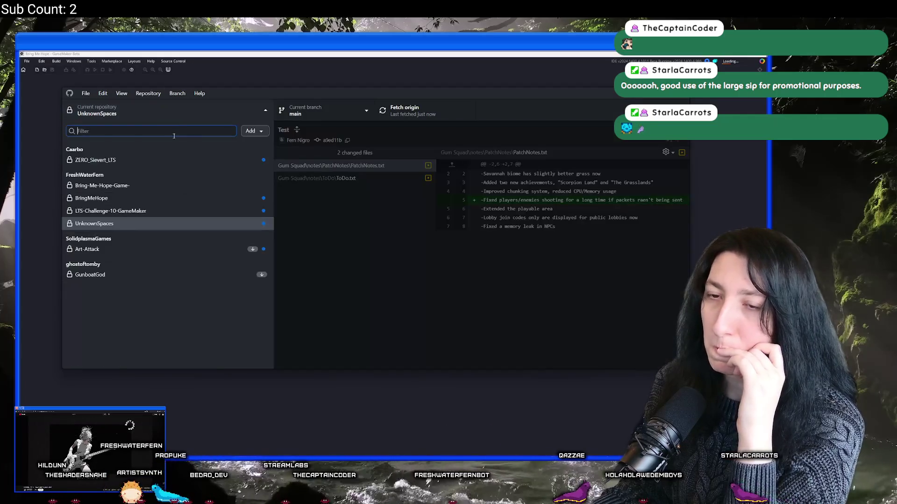
# Step: Select the Bring-Me-Hope-Game repository in GitHub Desktop and go back to GameMaker
pyautogui.click(140, 185)
pyautogui.click(357, 54)
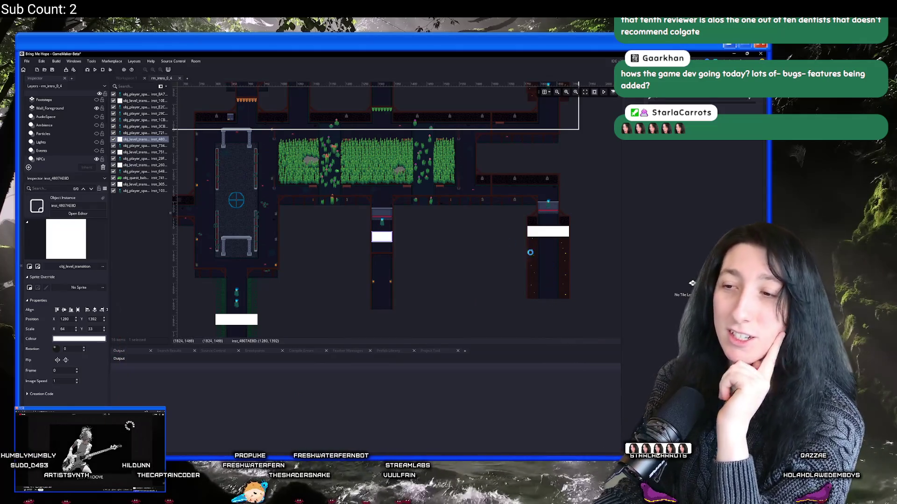
# Step: Pan the room view across the level and show the Output panel for the build run
pyautogui.moveTo(480, 219); pyautogui.dragTo(472, 230)
pyautogui.moveTo(373, 210)
pyautogui.mouseDown()
pyautogui.moveTo(494, 271)
pyautogui.moveTo(463, 221)
pyautogui.moveTo(450, 219)
pyautogui.mouseUp()
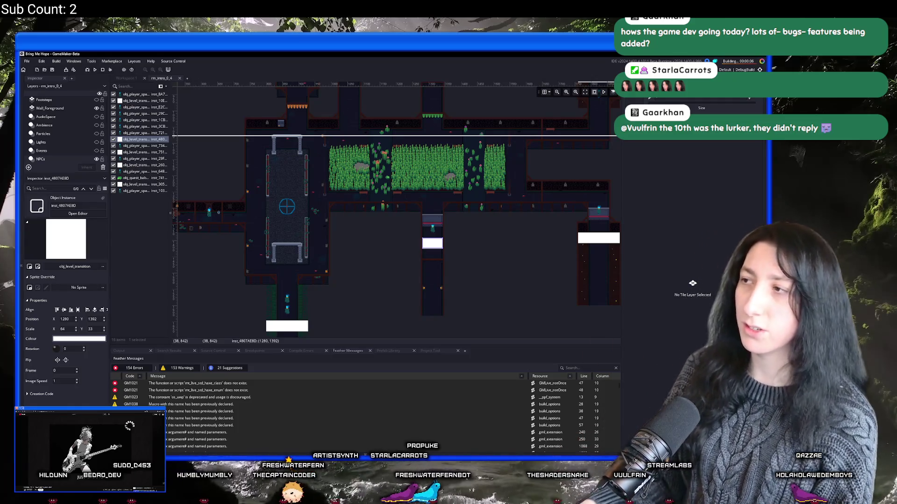
pyautogui.click(135, 354)
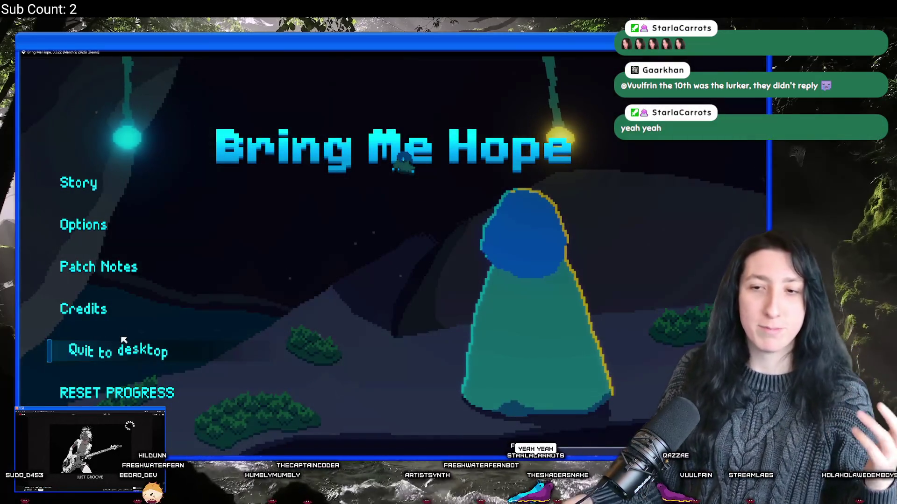
# Step: Choose Story on the Bring Me Hope title menu and focus the game window
pyautogui.click(75, 186)
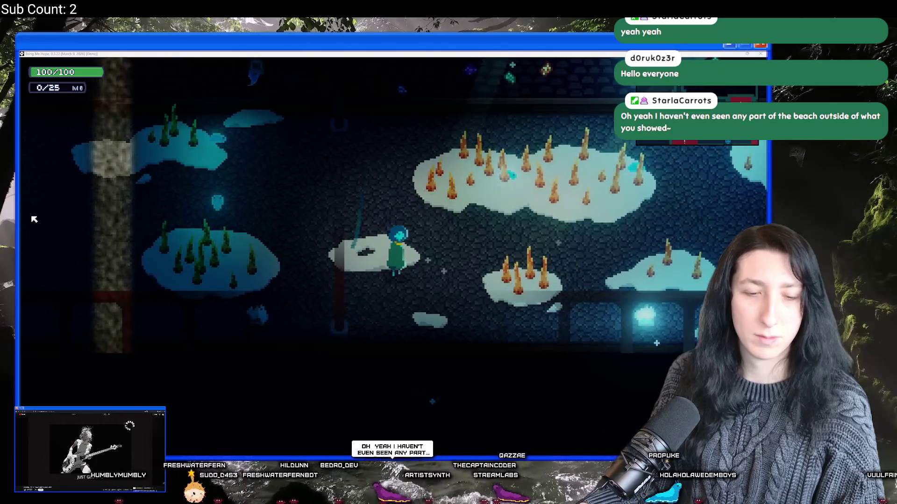
pyautogui.click(250, 350)
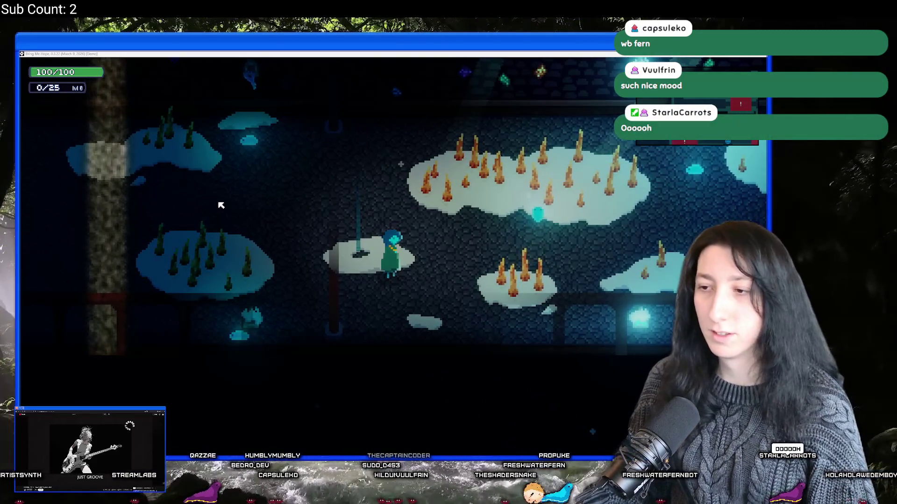
# Step: Walk through the caves to the chest room and open the green chest for 130 max health
pyautogui.press('d')
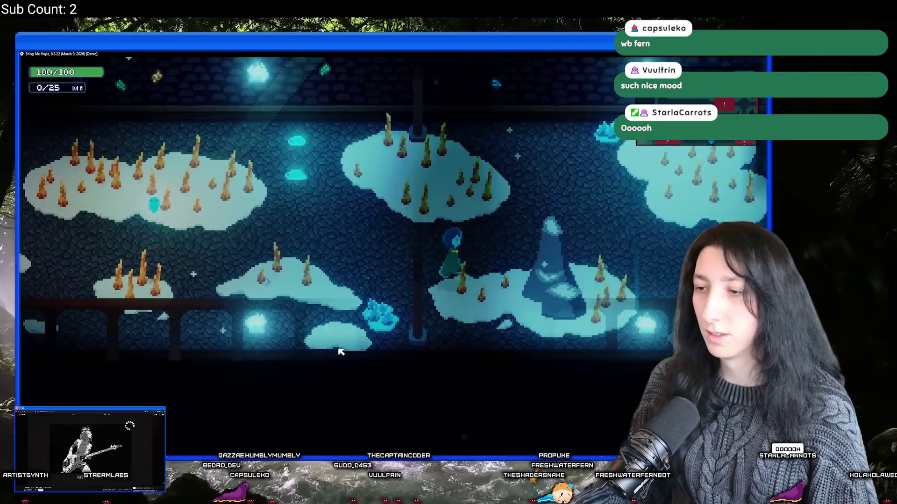
pyautogui.press('d')
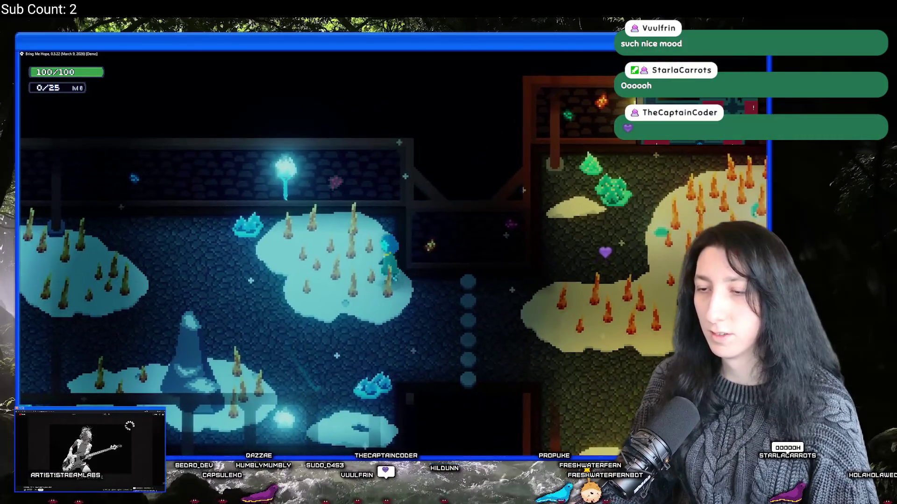
pyautogui.press('a')
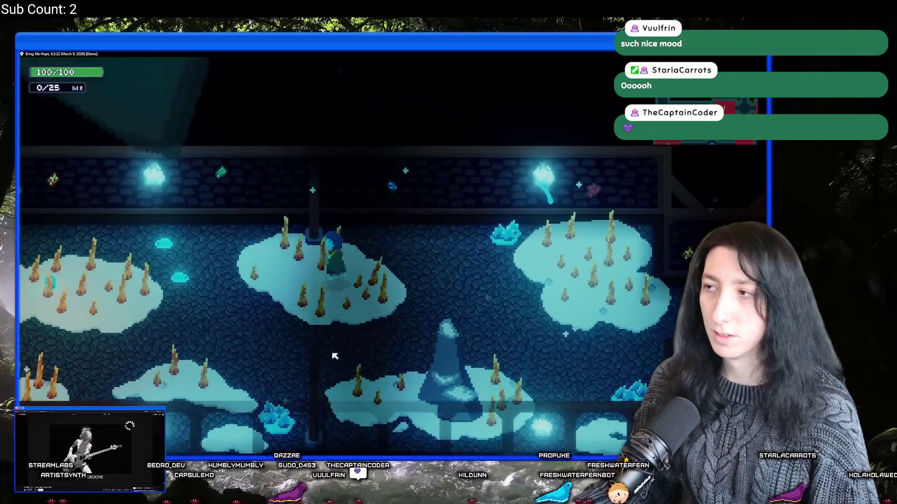
pyautogui.press('s')
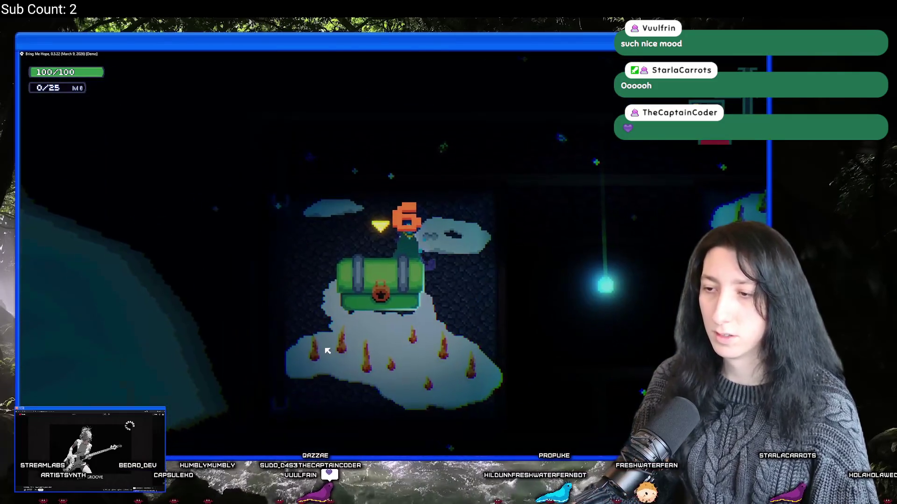
pyautogui.press('e')
# Step: Follow the lava path and stone path up into Sea Cave City's Sea Elevator Station
pyautogui.press('d')
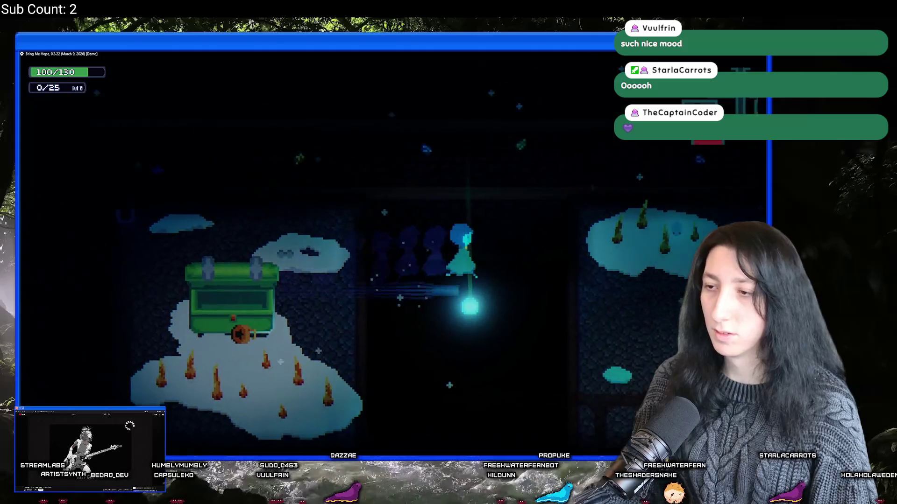
pyautogui.press('d')
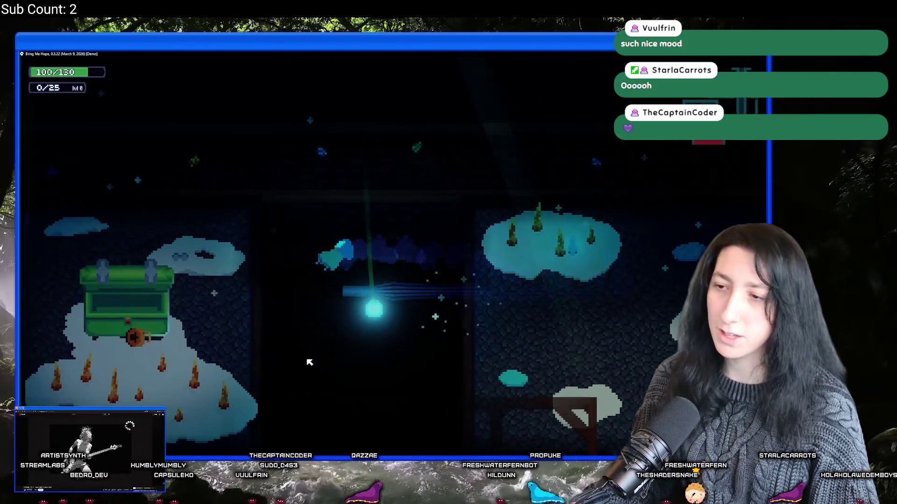
pyautogui.press('d')
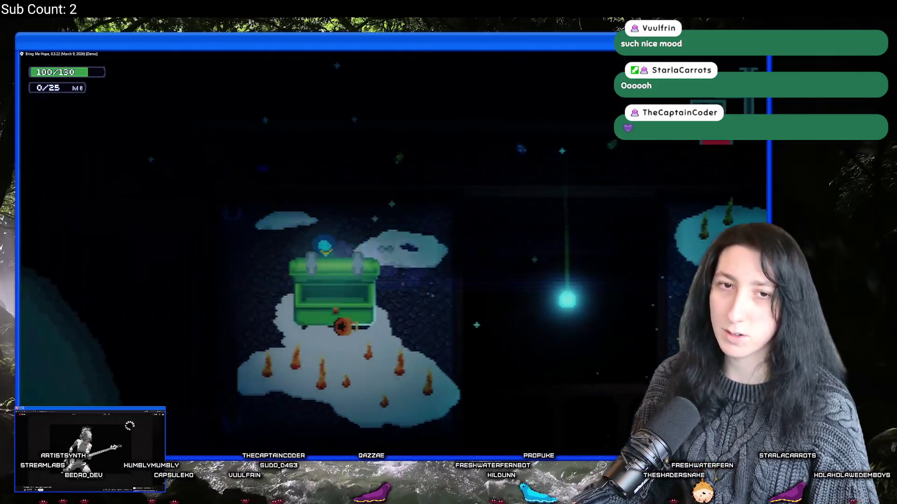
pyautogui.press('w')
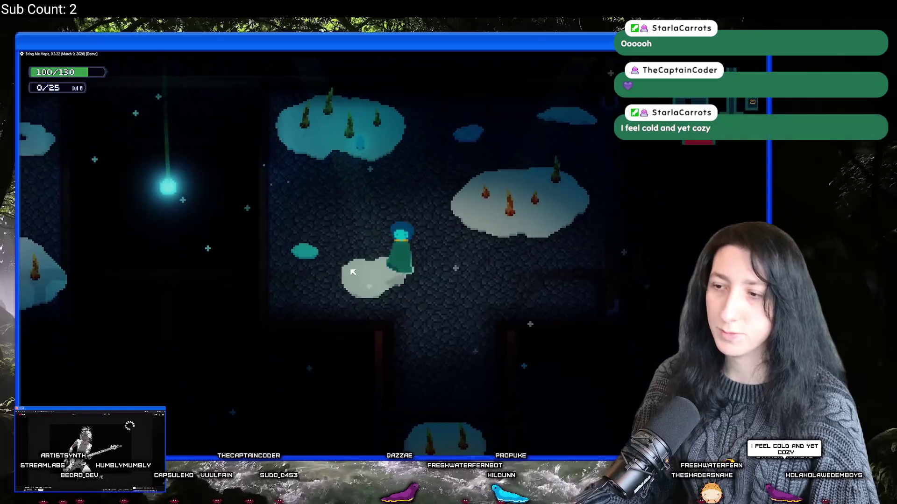
pyautogui.press('s')
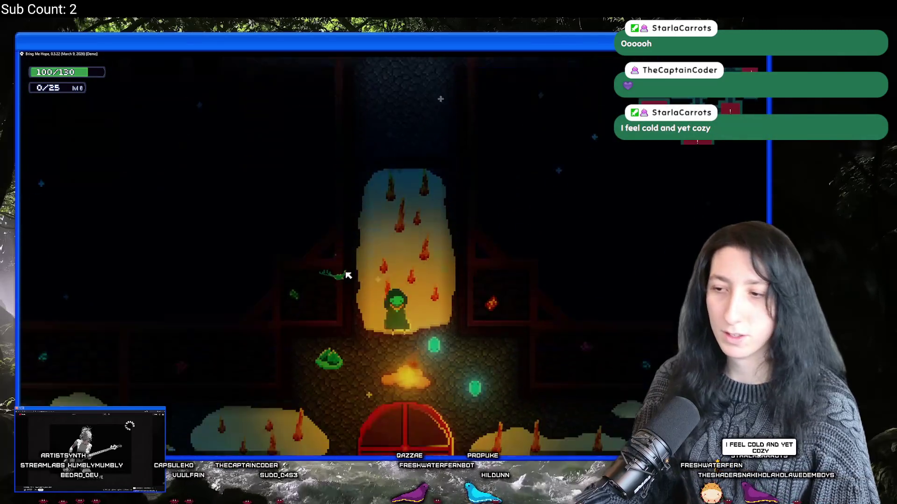
pyautogui.press('d')
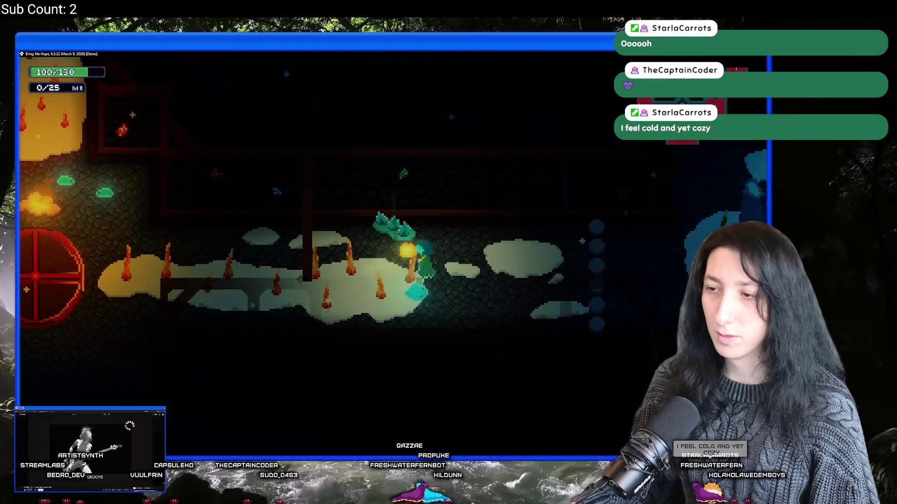
pyautogui.press('a')
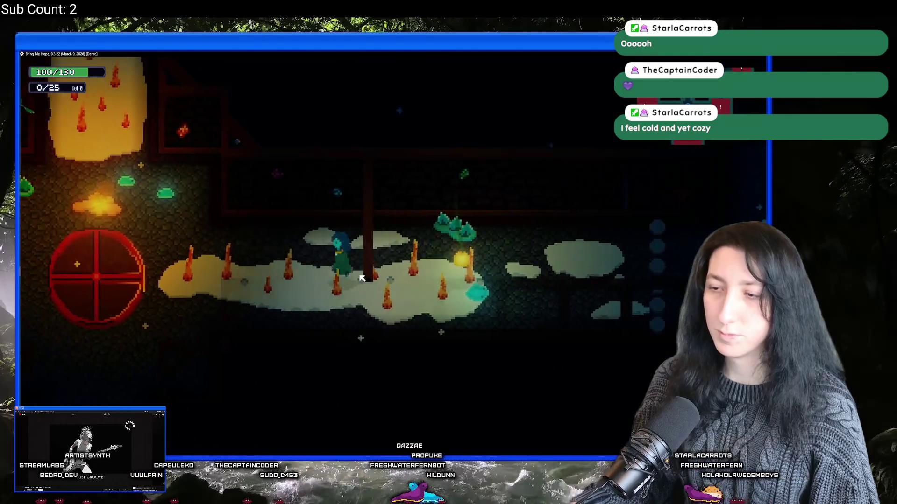
pyautogui.press('w')
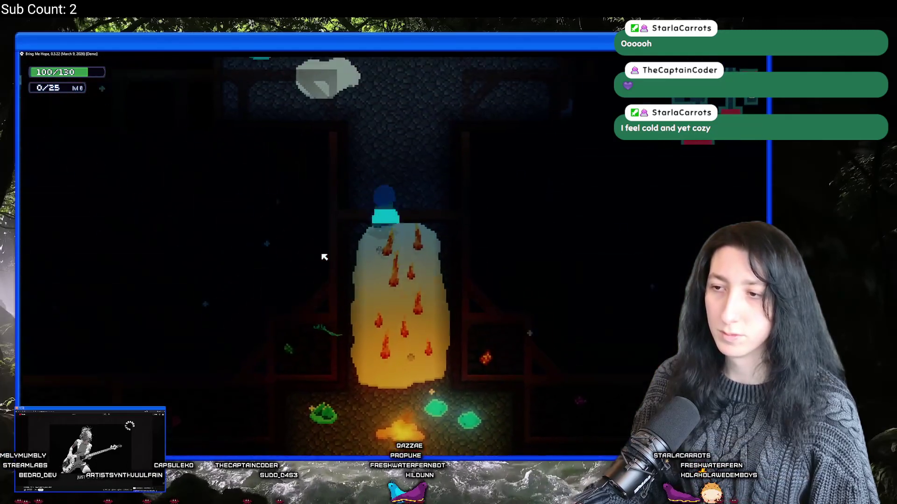
pyautogui.press('w')
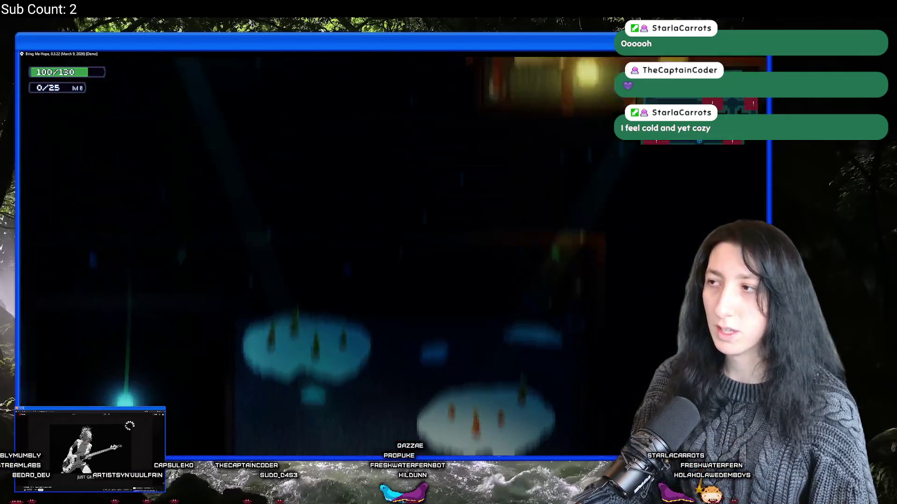
pyautogui.press('a')
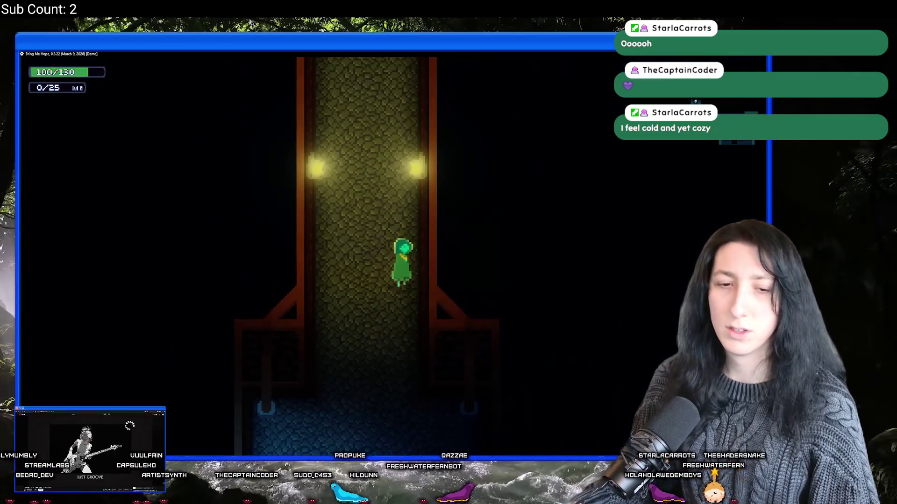
pyautogui.press('w')
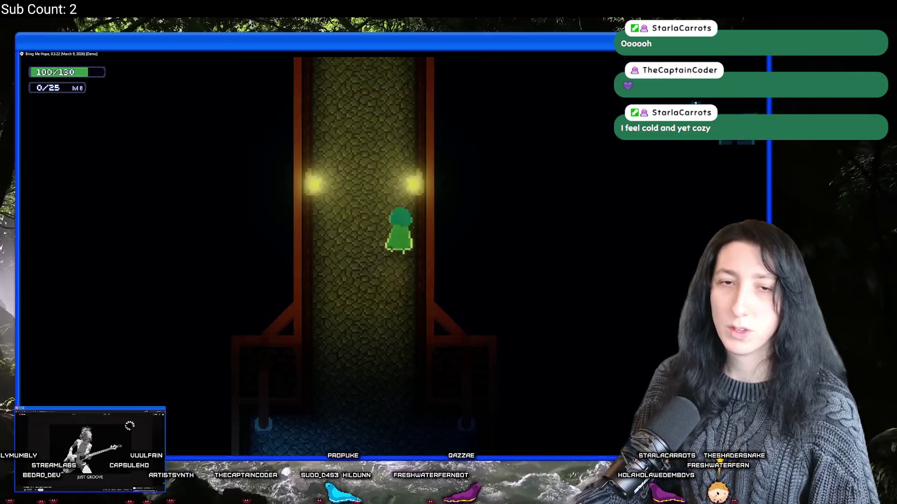
pyautogui.press('w')
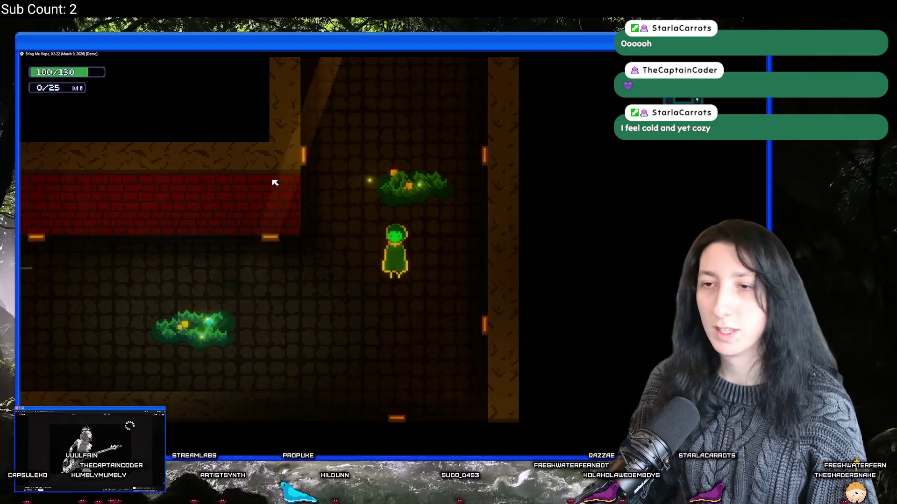
pyautogui.press('`')
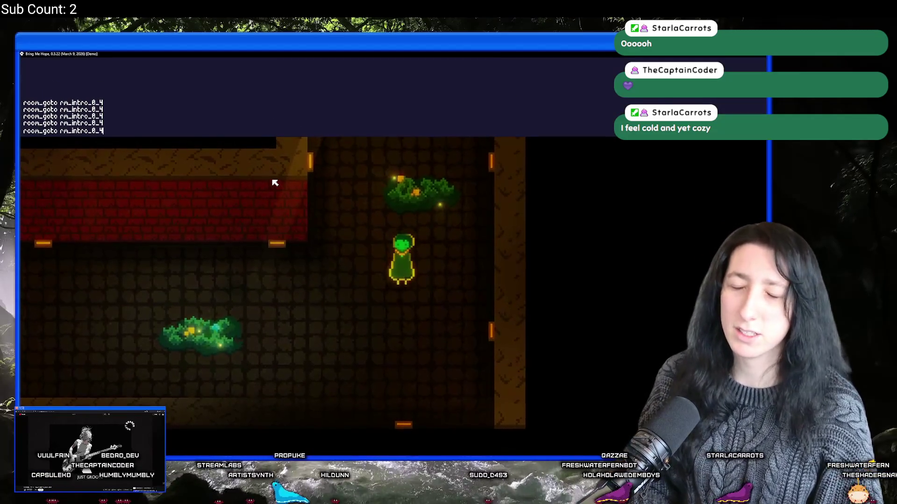
# Step: Run the debug command room_goto rm_sandcity to jump to Sand City's dock platform
pyautogui.press('`')
pyautogui.press('`')
pyautogui.write('room_goto rm_intr')
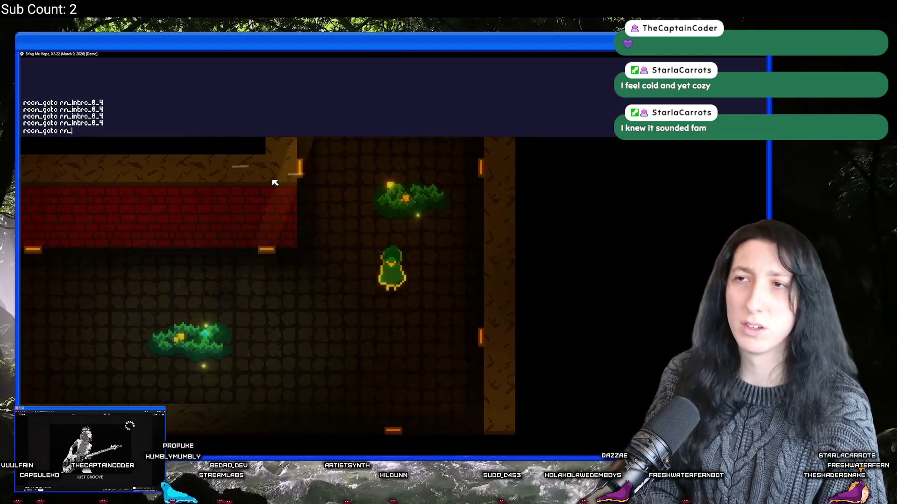
pyautogui.write('sandcity')
pyautogui.press('Return')
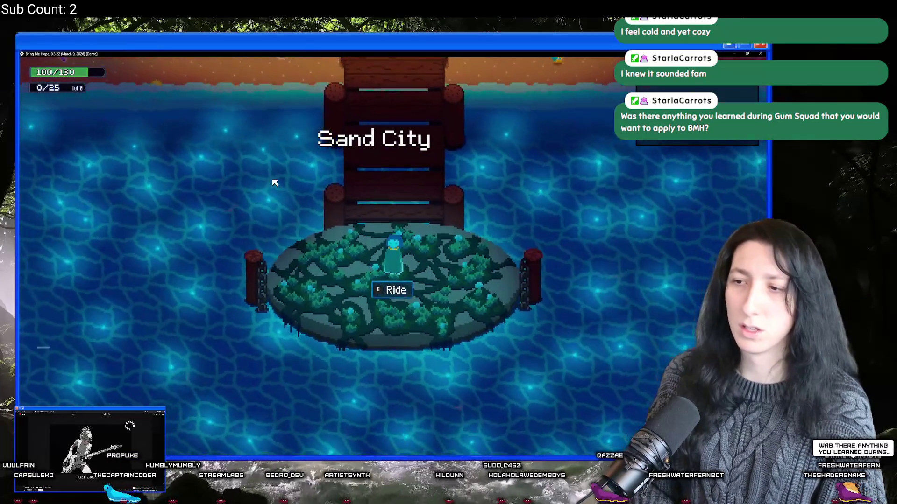
# Step: Walk from the beach across the Sand City plaza and enter the brick building
pyautogui.press('w')
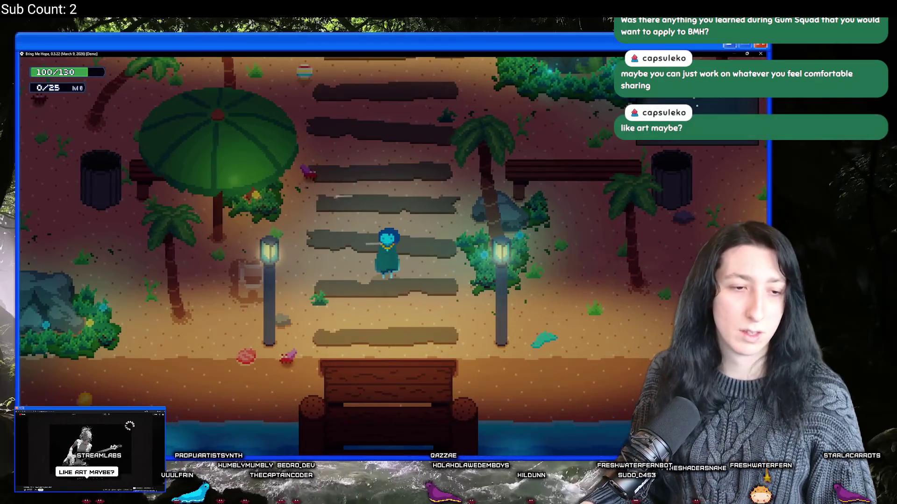
pyautogui.hotkey('alt', 'Tab')
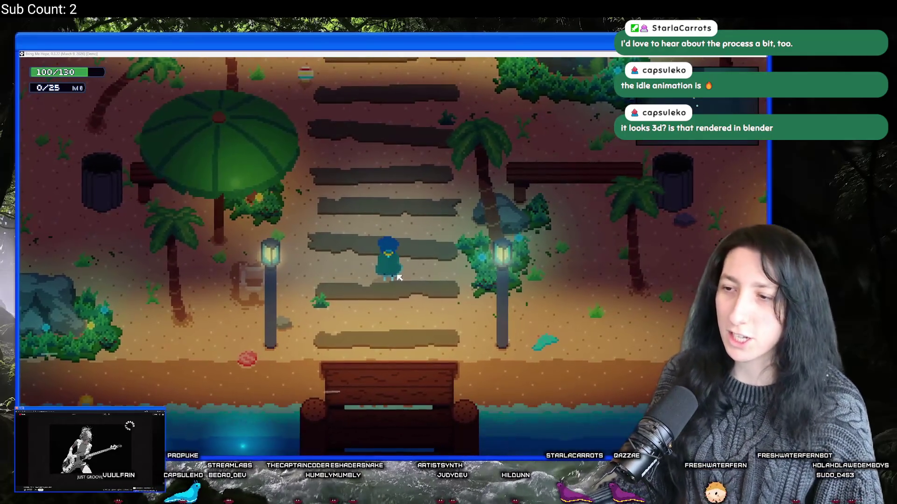
pyautogui.click(389, 262)
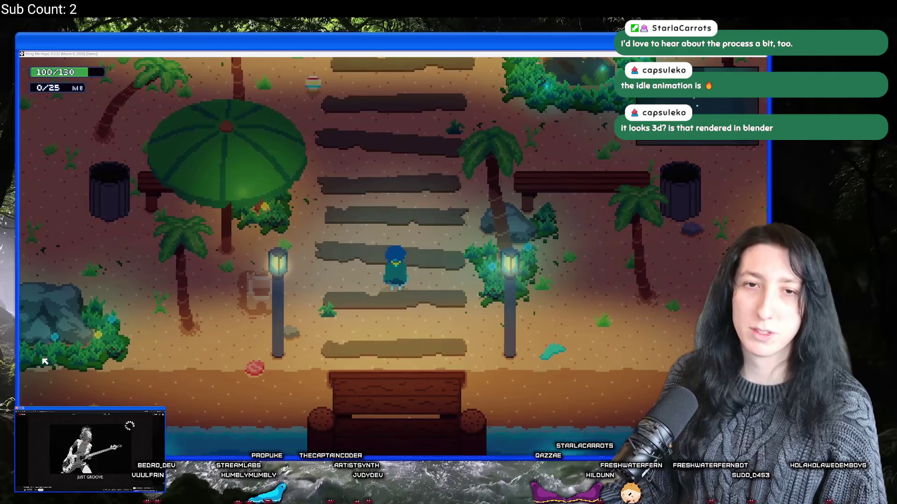
pyautogui.click(356, 279)
pyautogui.press('w')
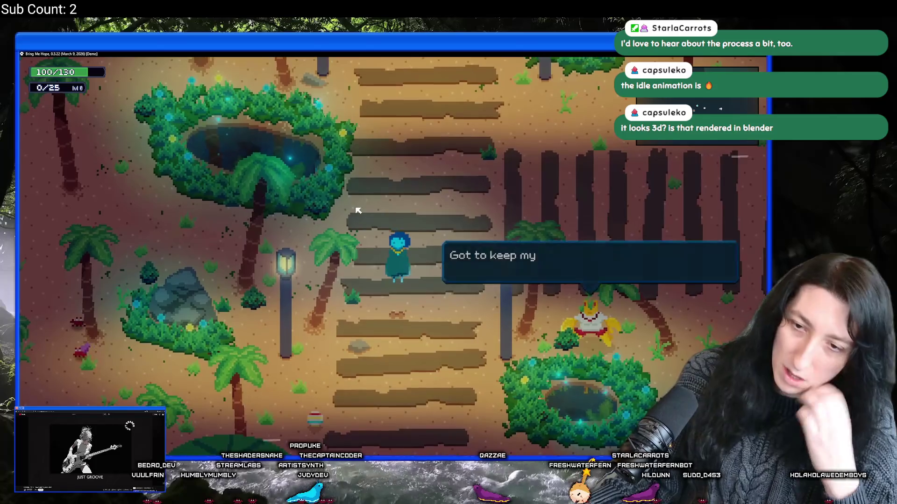
pyautogui.press('w')
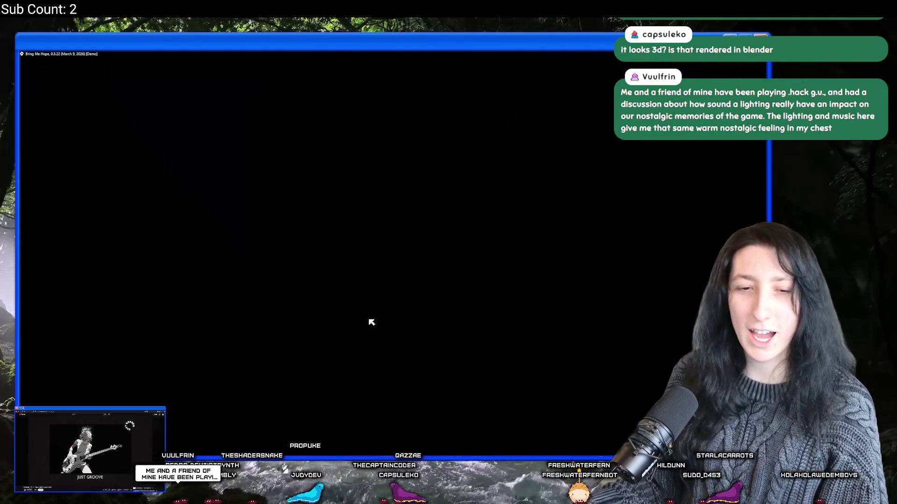
pyautogui.press('w')
pyautogui.press('a')
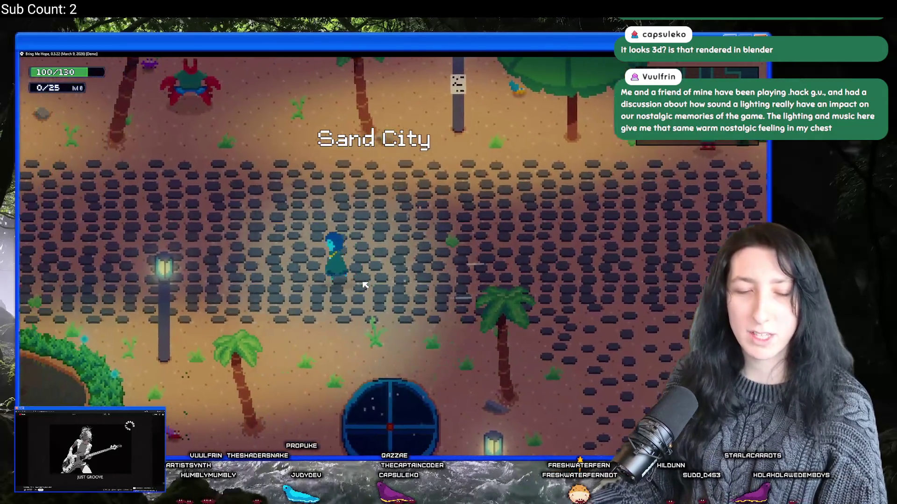
pyautogui.press('a')
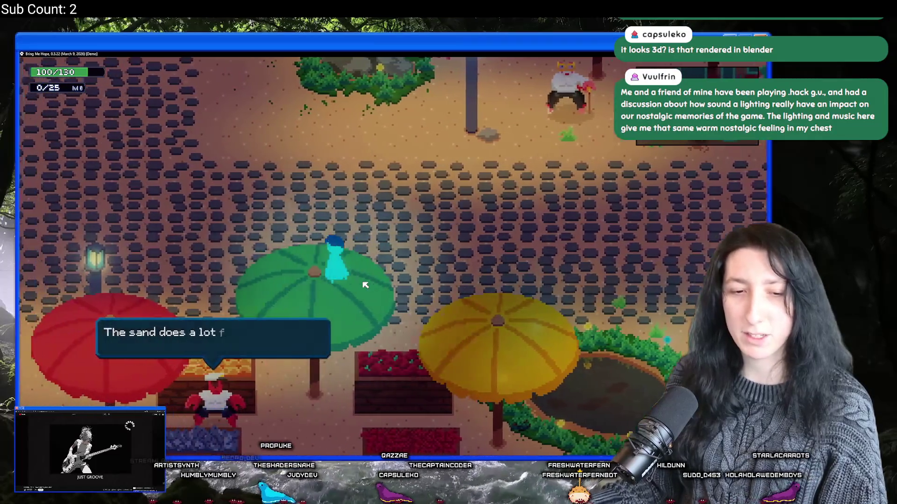
pyautogui.press('w')
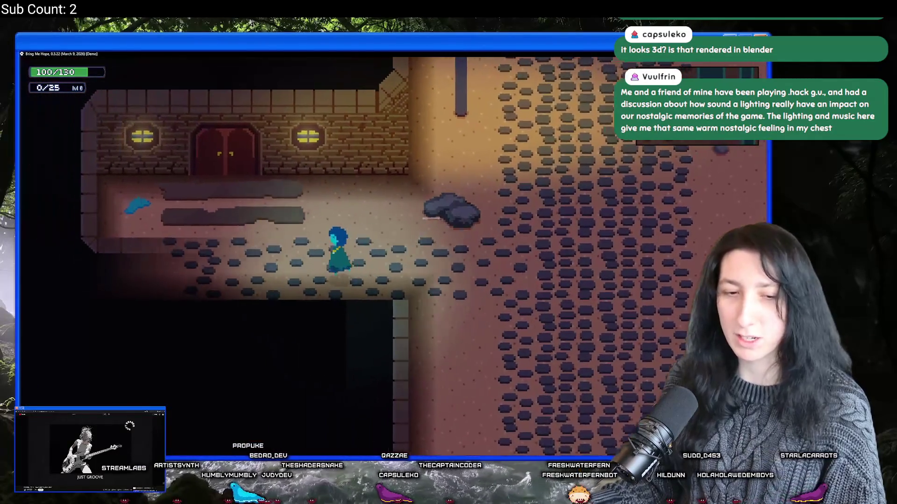
pyautogui.press('w')
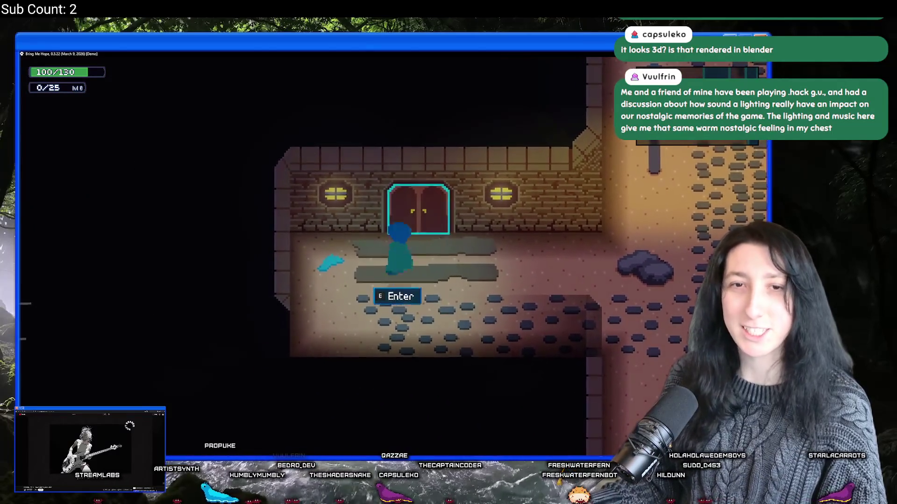
pyautogui.press('e')
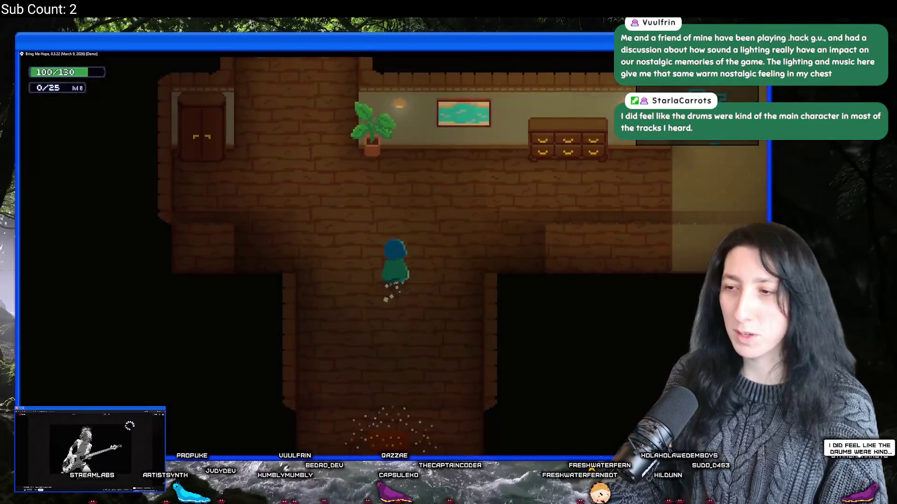
# Step: Go up the hallway to the bedroom and talk with the resident by the bed
pyautogui.press('w')
pyautogui.press('d')
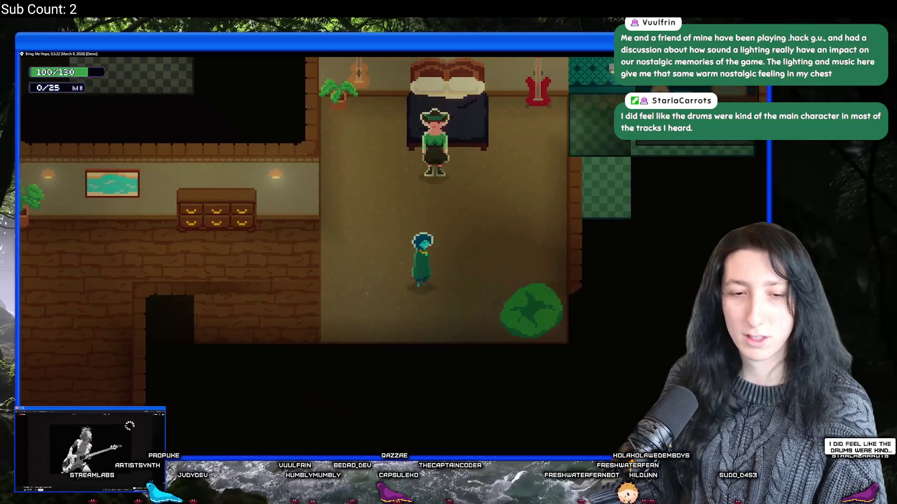
pyautogui.press('w')
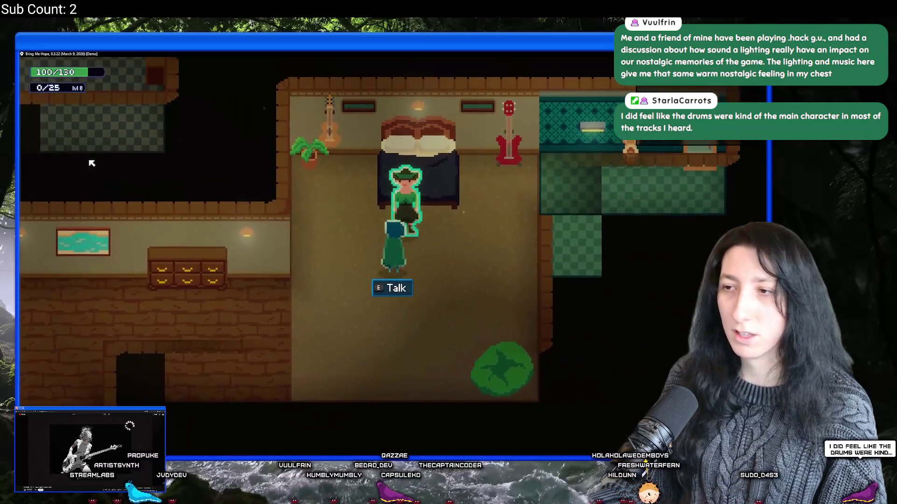
pyautogui.press('e')
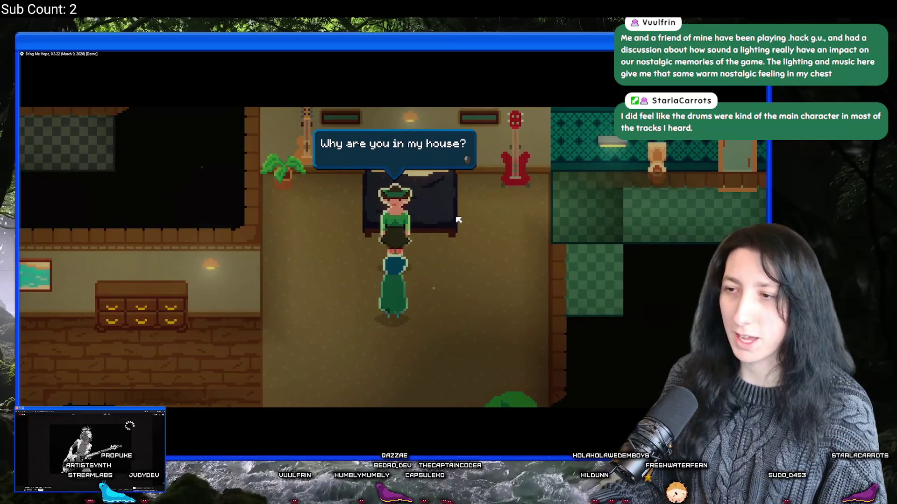
pyautogui.press('e')
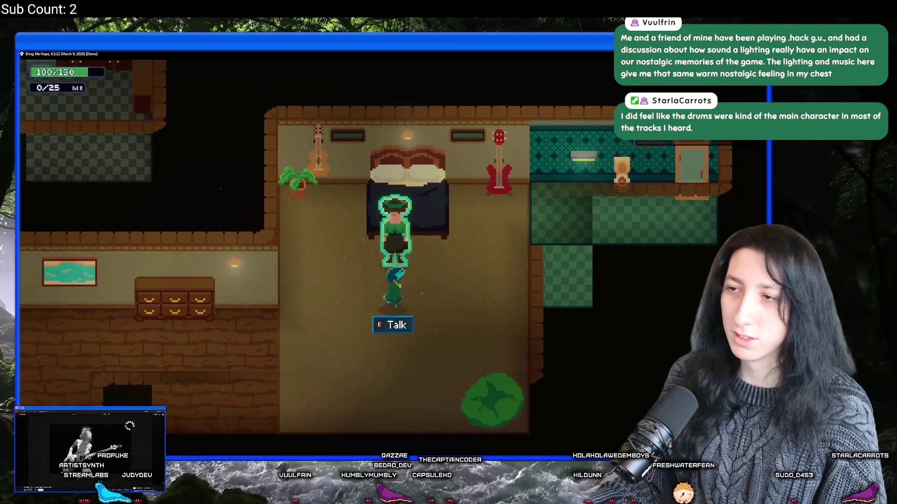
# Step: Walk over to the red bass guitar on the bedroom wall and pluck it
pyautogui.press('d')
pyautogui.press('w')
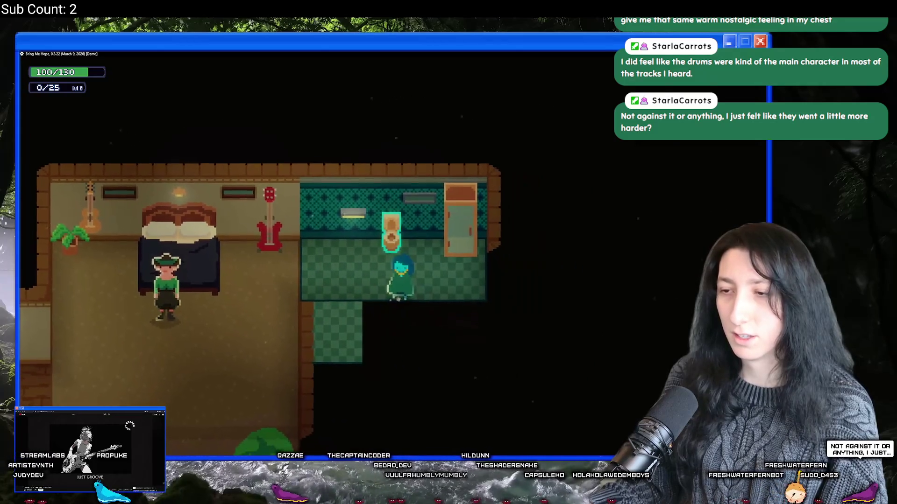
pyautogui.press('a')
pyautogui.press('a')
pyautogui.press('s')
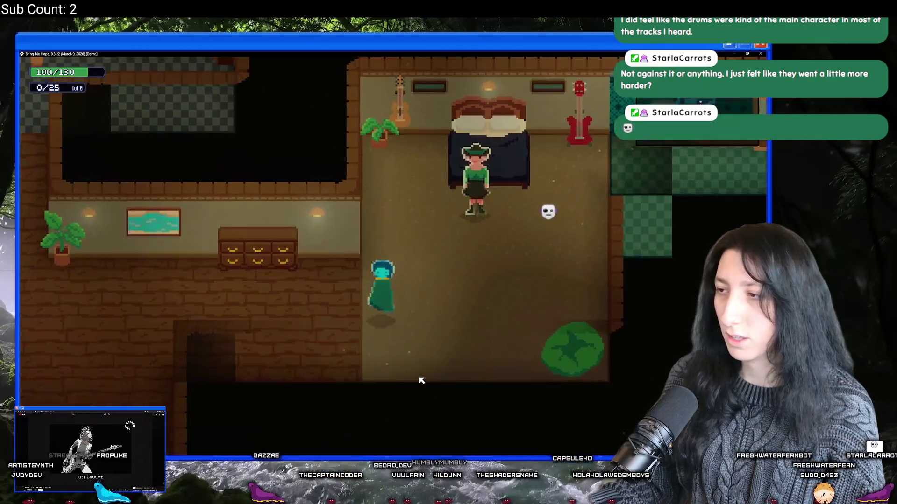
pyautogui.press('w')
pyautogui.press('d')
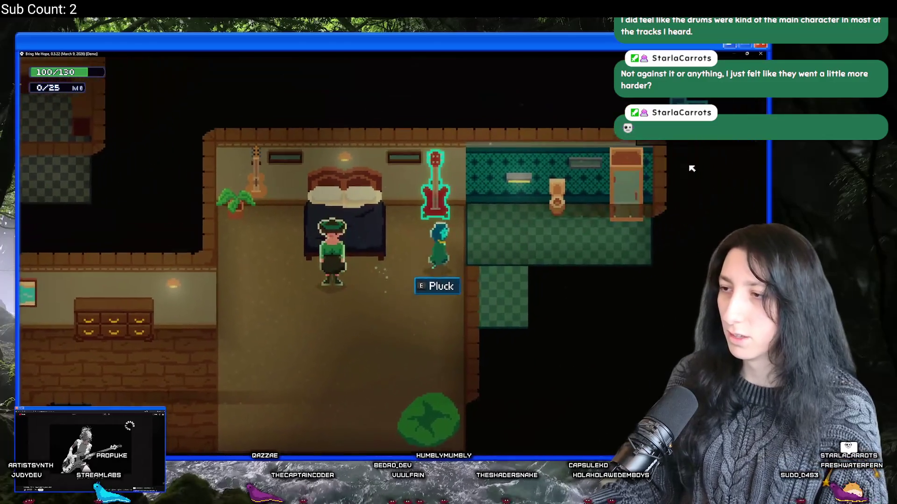
# Step: Loop out through the brick hallway and back to pluck the red guitar again
pyautogui.press('s')
pyautogui.press('a')
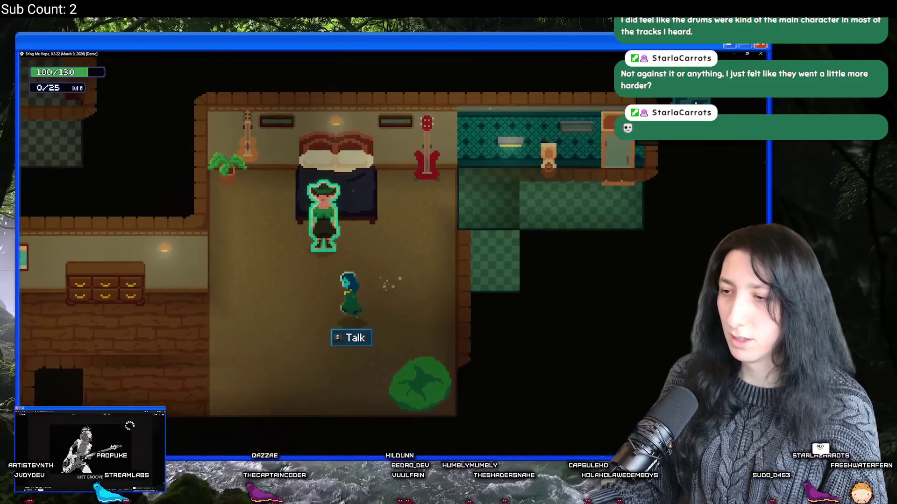
pyautogui.press('d')
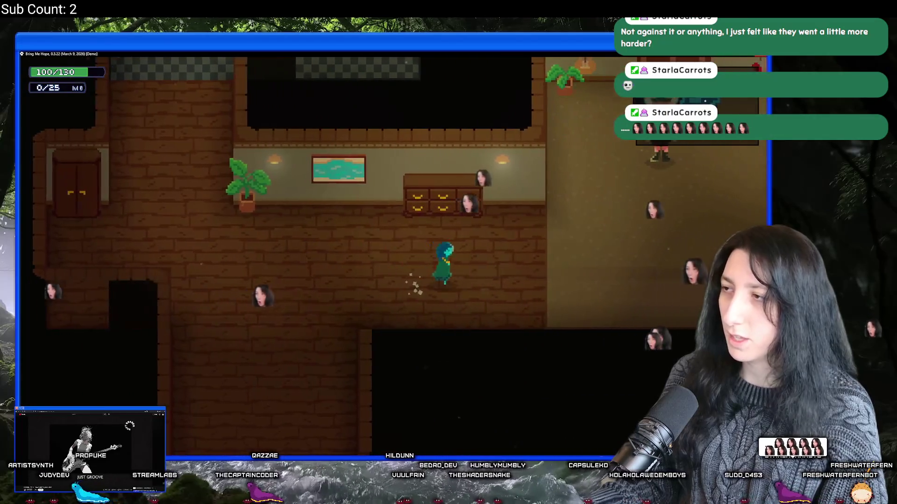
pyautogui.press('w')
pyautogui.press('w')
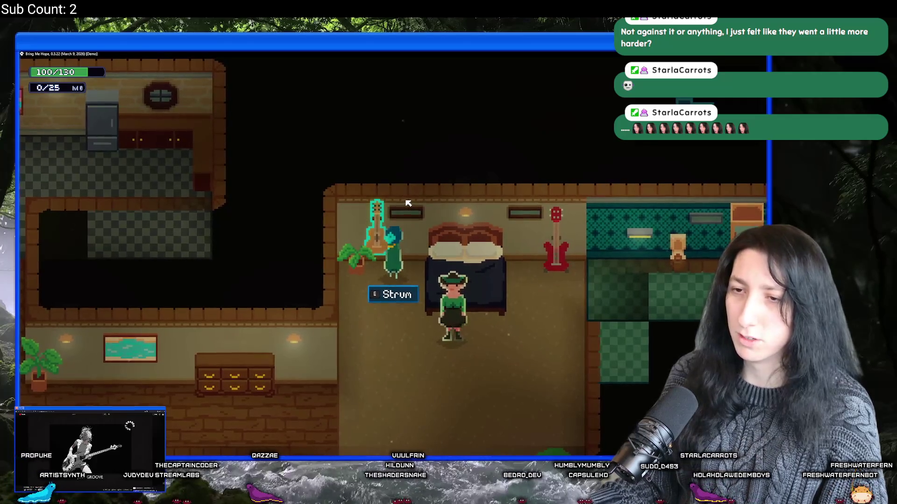
pyautogui.press('s')
pyautogui.press('a')
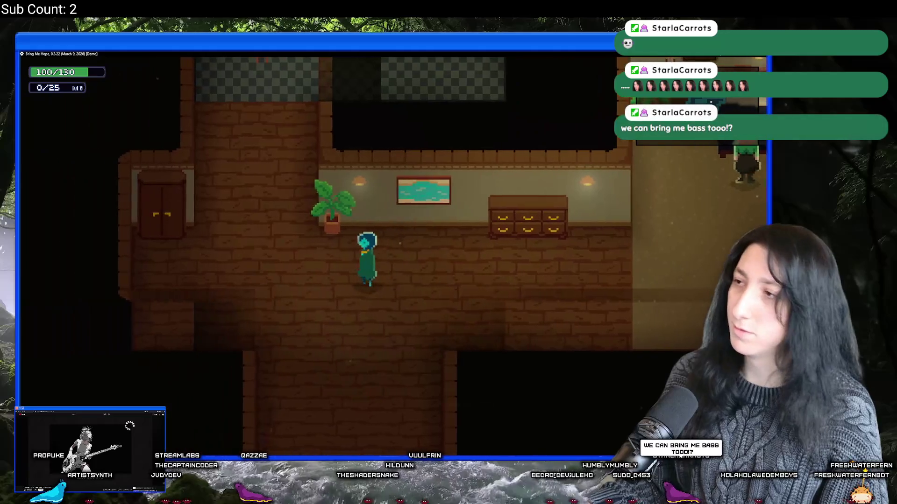
pyautogui.press('d')
pyautogui.press('s')
pyautogui.press('d')
pyautogui.press('w')
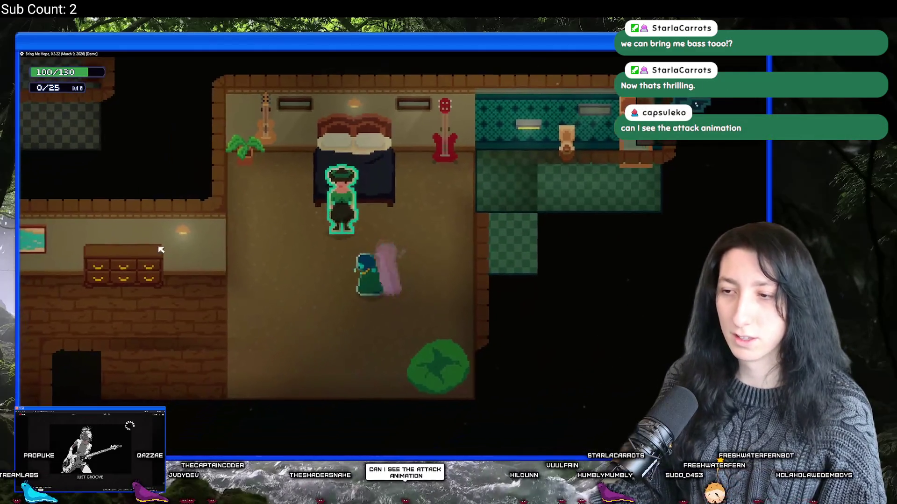
# Step: Dash down-left twice to show the dash trail, then leave the house for the plaza
pyautogui.press('space')
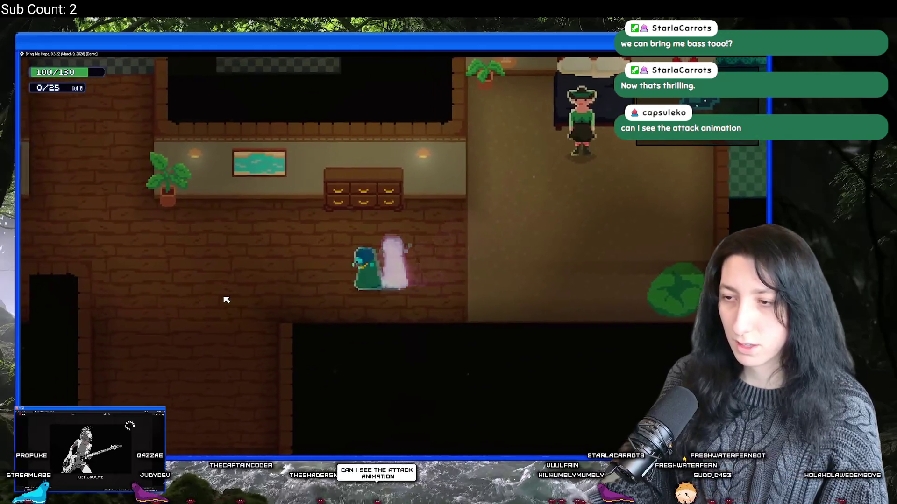
pyautogui.press('space')
pyautogui.press('s')
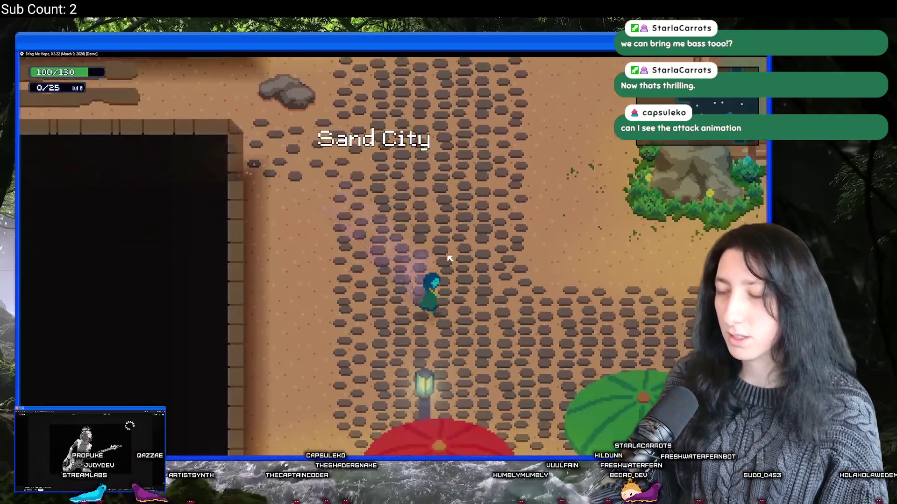
# Step: Cross the Sand City plaza, run through the red-lit corridor, and climb the plant-lined shaft
pyautogui.press('d')
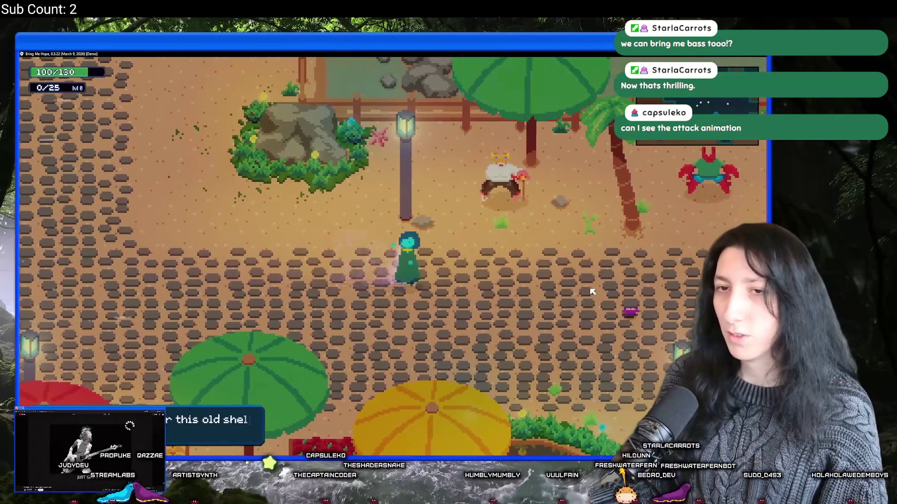
pyautogui.press('s')
pyautogui.press('d')
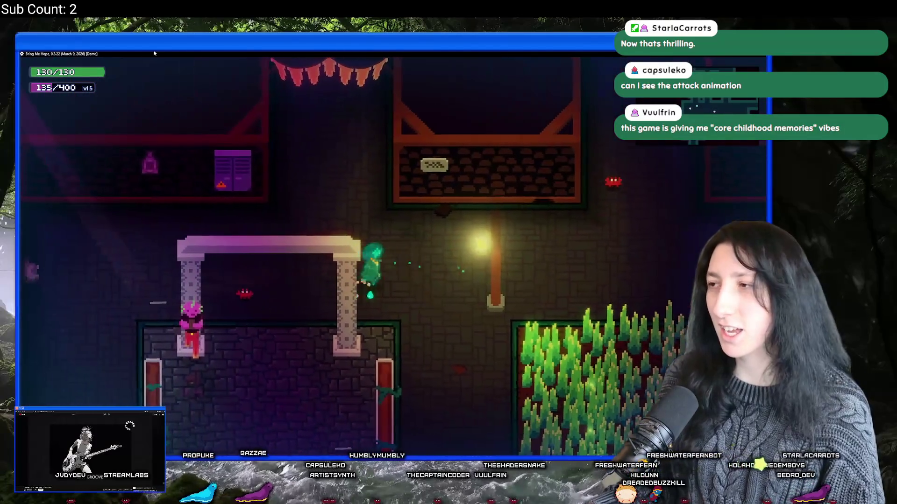
pyautogui.press('Right')
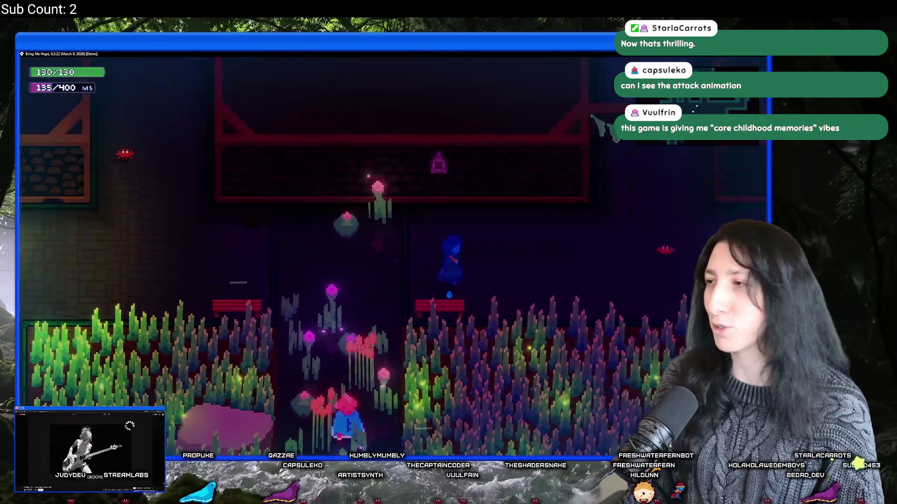
pyautogui.press('Up')
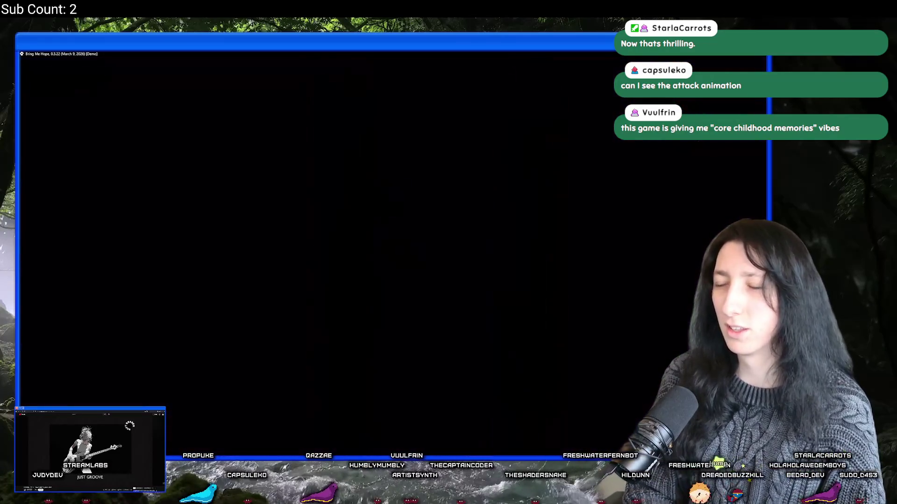
# Step: Exit the Crystal Subway doorway, cross the platform, and climb the stairs at its right end
pyautogui.press('Down')
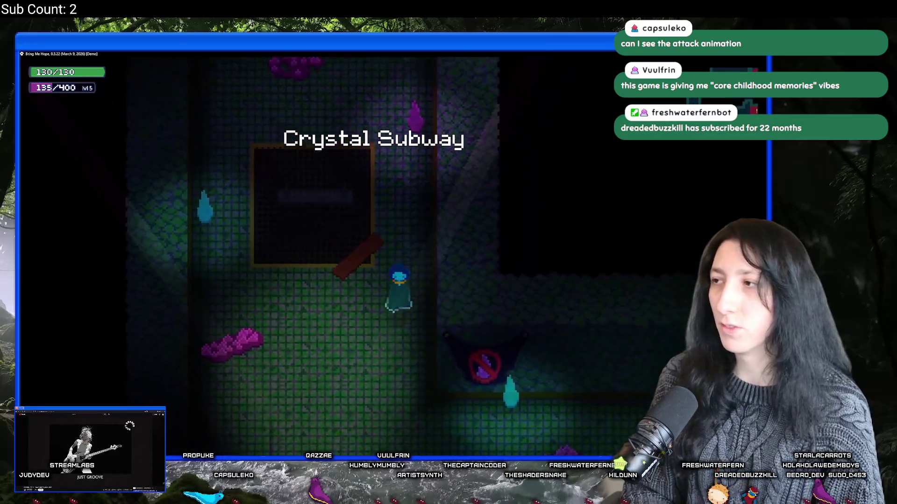
pyautogui.press('Right')
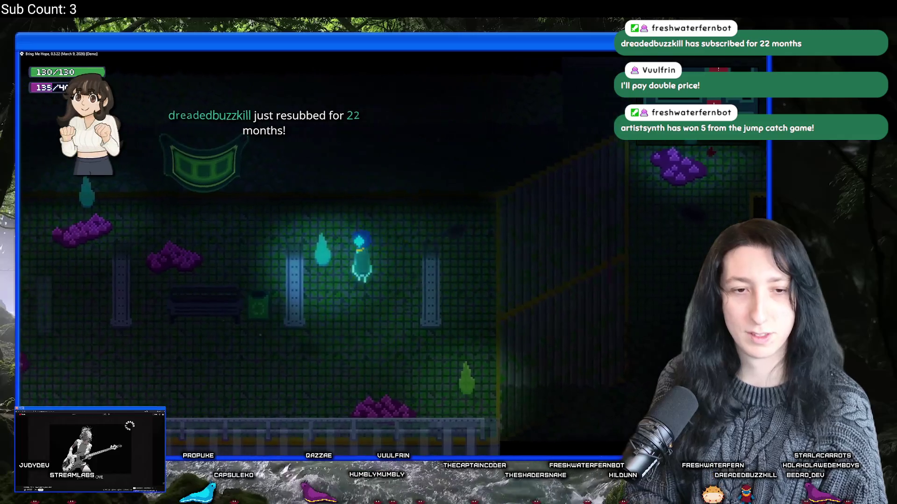
pyautogui.press('Right')
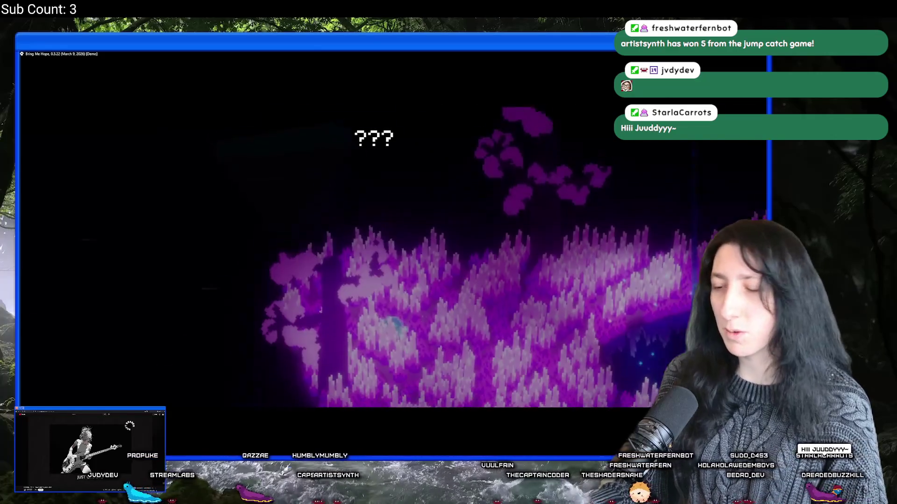
# Step: Walk right through the purple forest, past the glowing ponds, into the blue forest
pyautogui.press('Right')
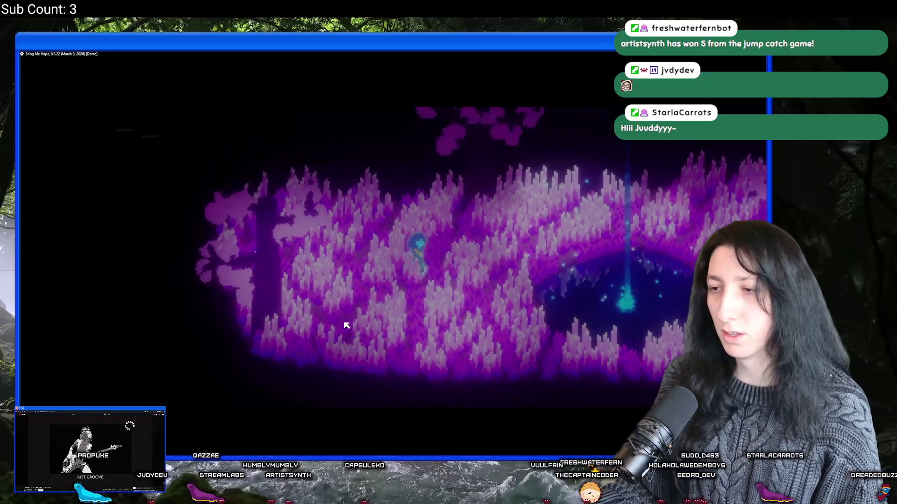
pyautogui.press('Right')
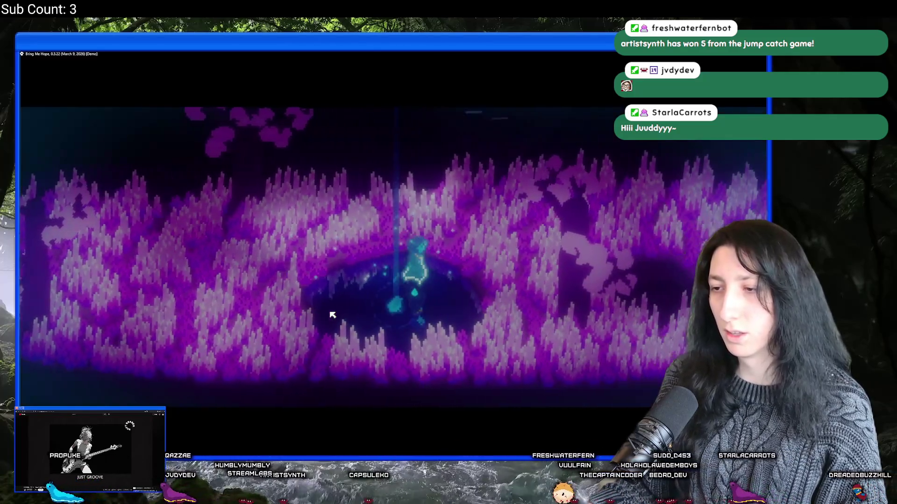
pyautogui.press('Right')
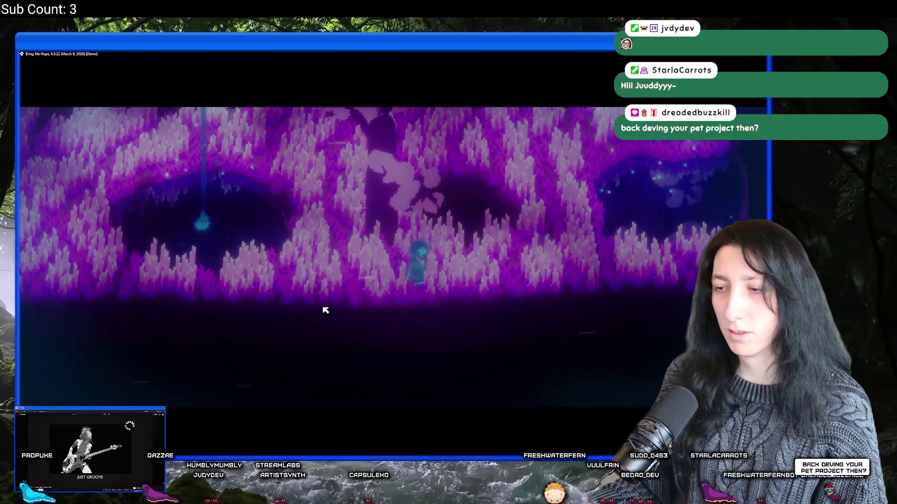
pyautogui.press('Right')
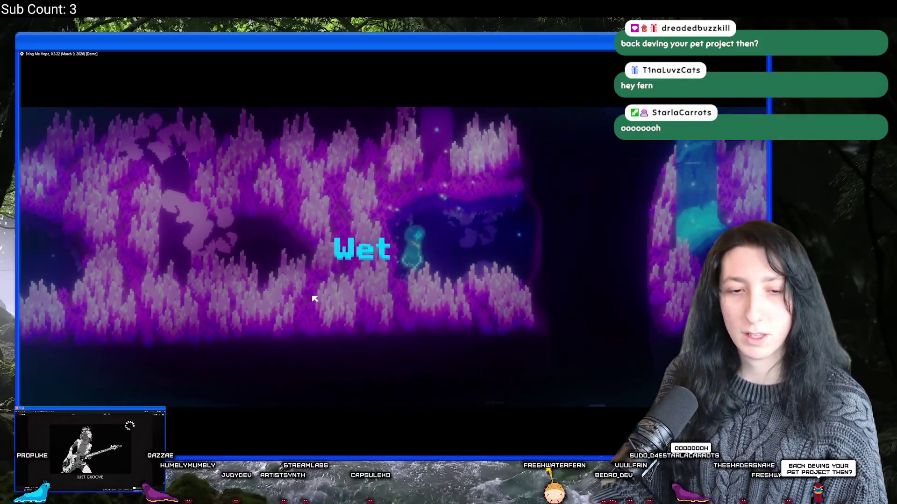
pyautogui.press('Right')
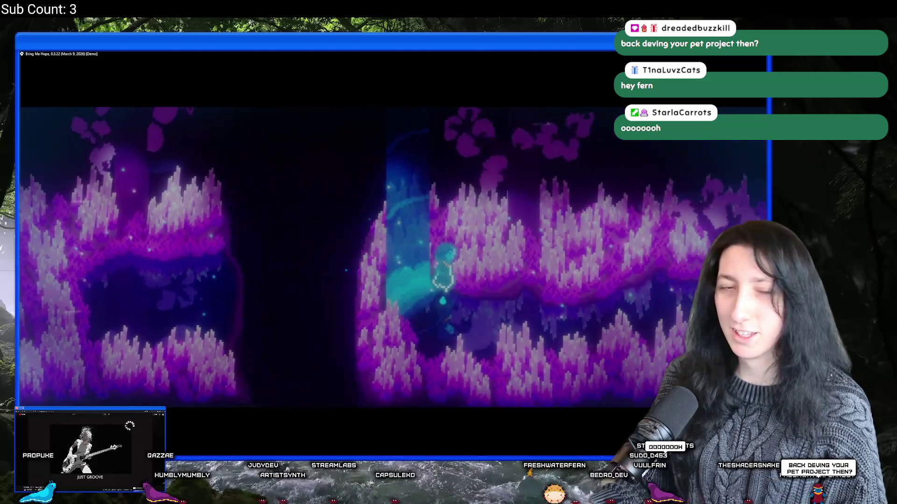
pyautogui.press('Right')
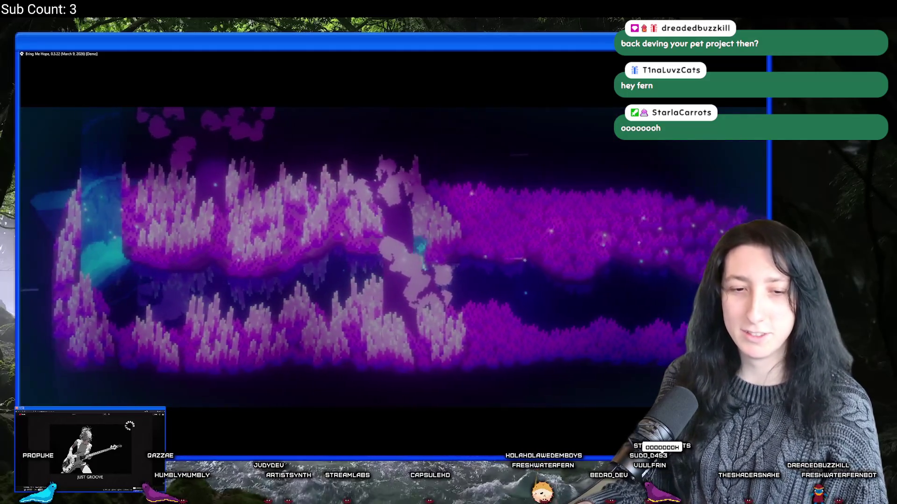
pyautogui.press('Right')
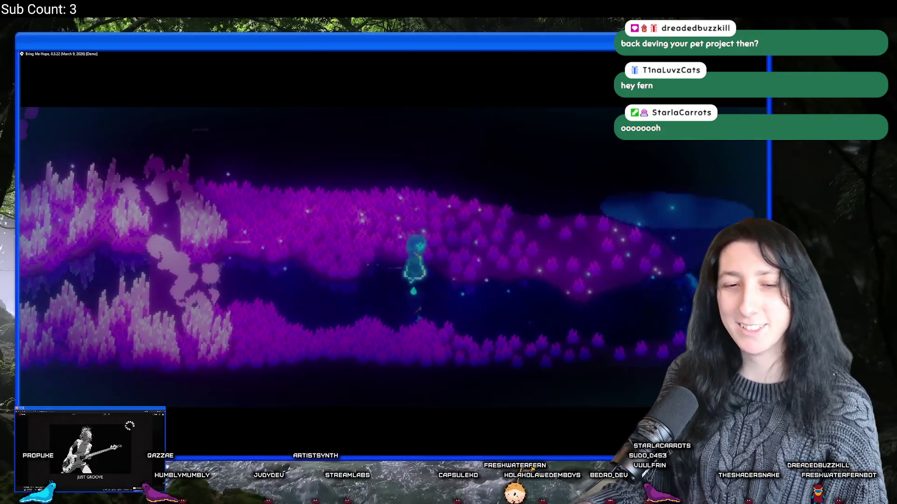
pyautogui.press('Right')
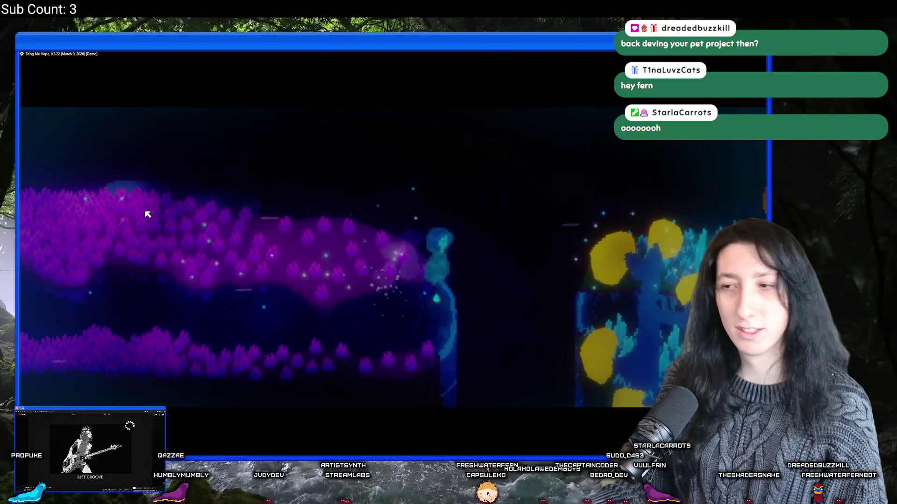
pyautogui.press('Right')
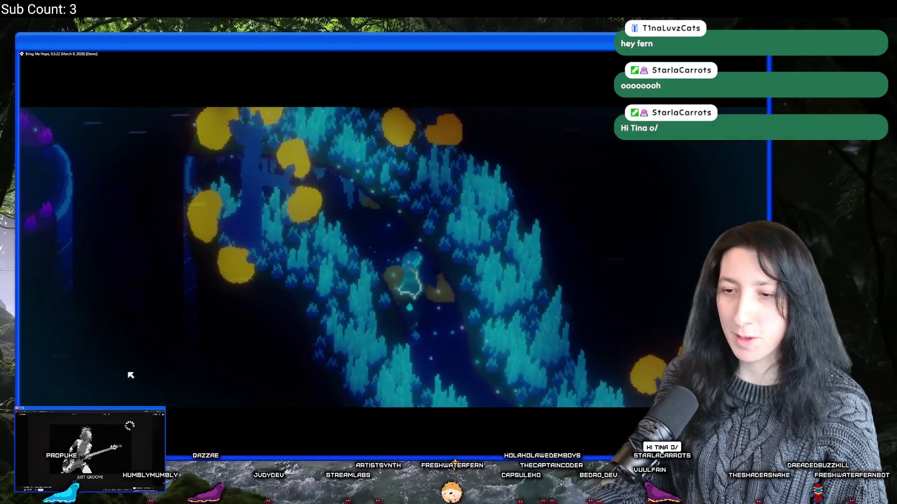
# Step: Follow the river down to the round pedestal, back up, then onto the crystal pedestal
pyautogui.press('Down')
pyautogui.press('Right')
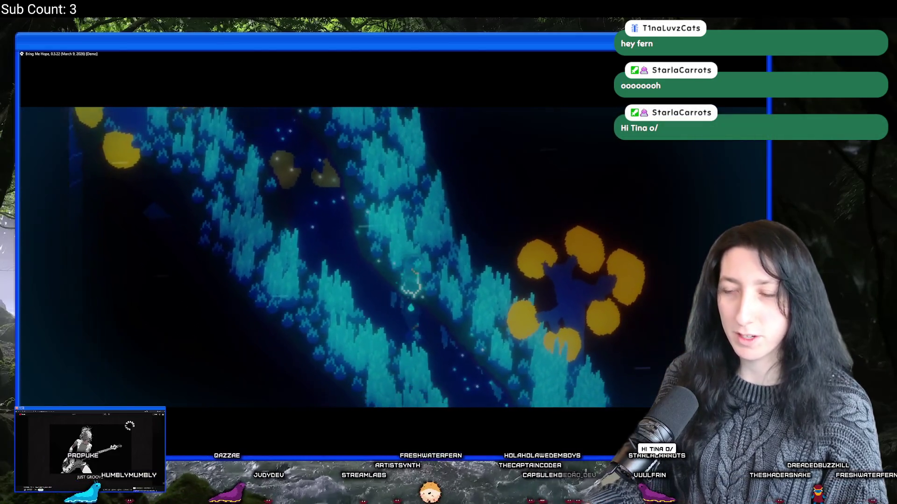
pyautogui.press('Down')
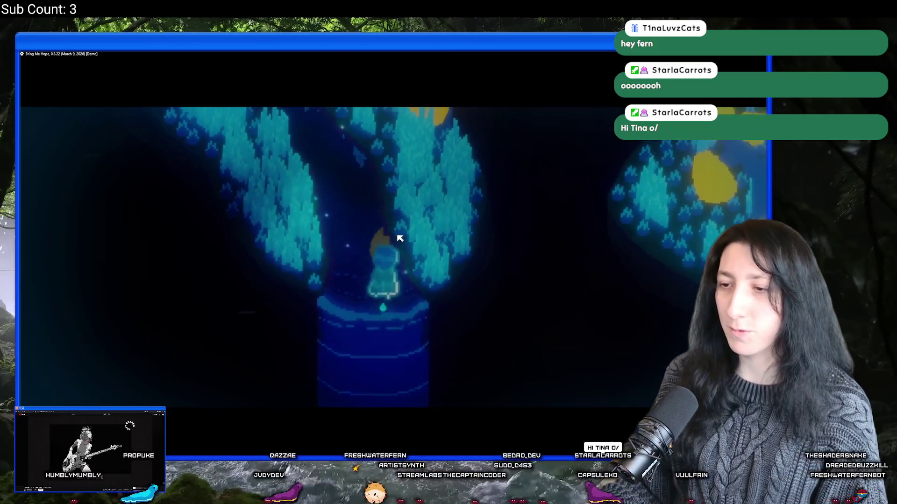
pyautogui.press('Up')
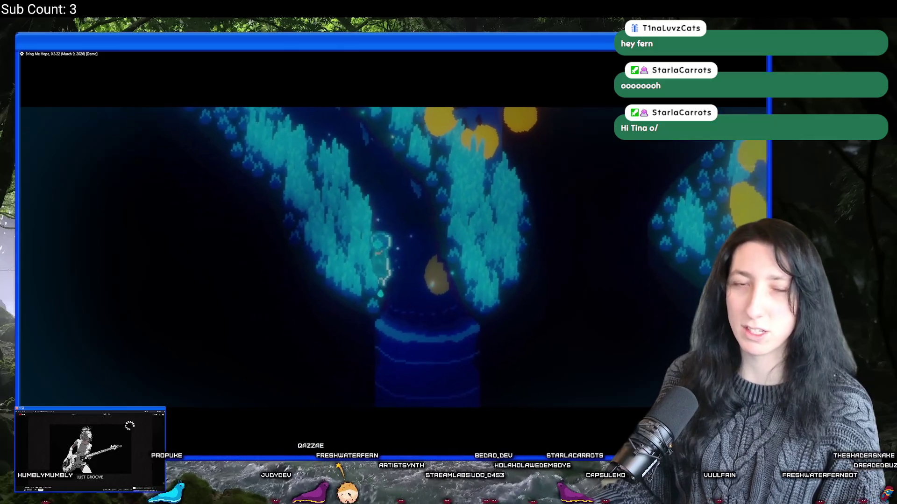
pyautogui.press('Up')
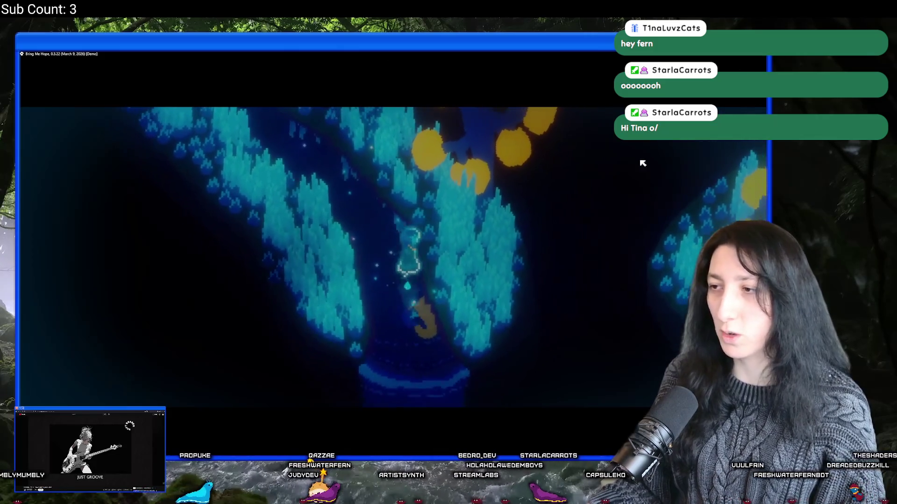
pyautogui.press('Up')
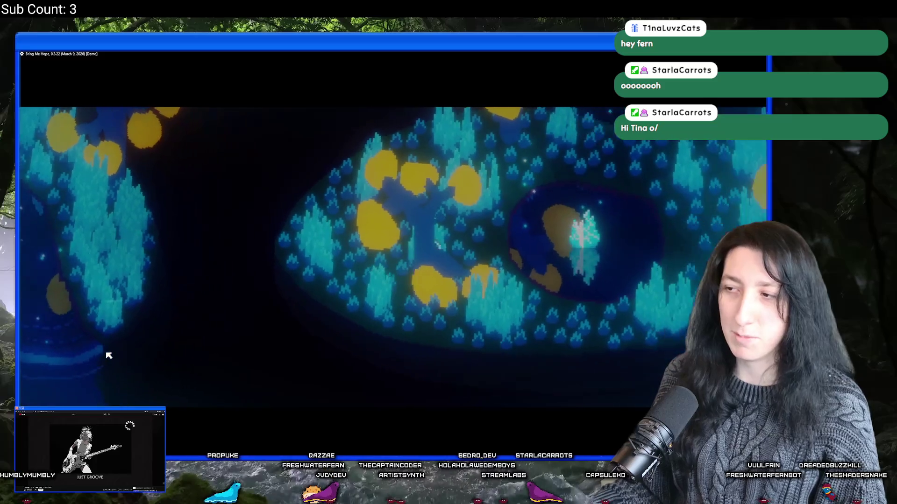
pyautogui.press('Right')
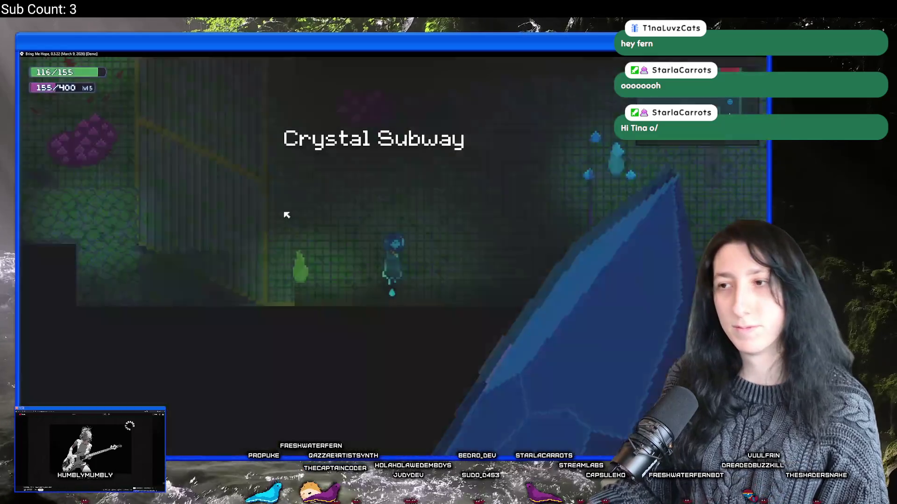
pyautogui.press('Right')
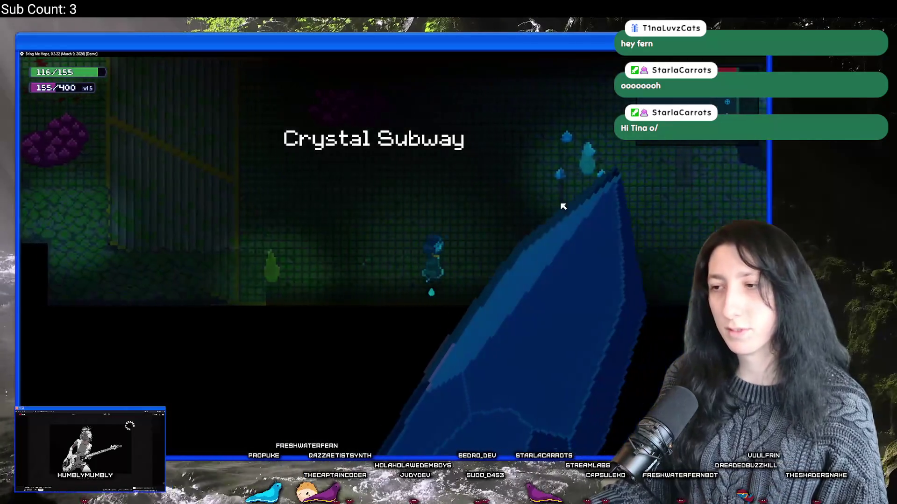
# Step: Walk up to the glowing portal, then left past the big rock toward the pit room
pyautogui.press('Right')
pyautogui.press('Up')
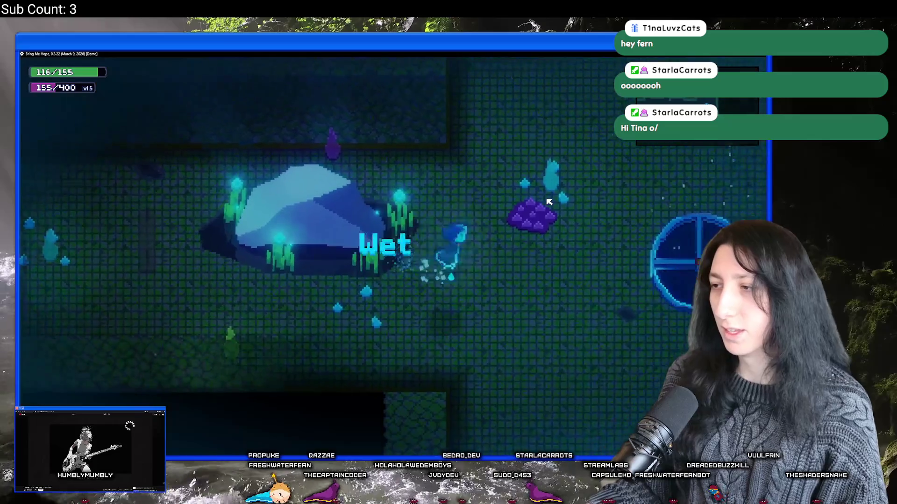
pyautogui.press('Up')
pyautogui.press('Left')
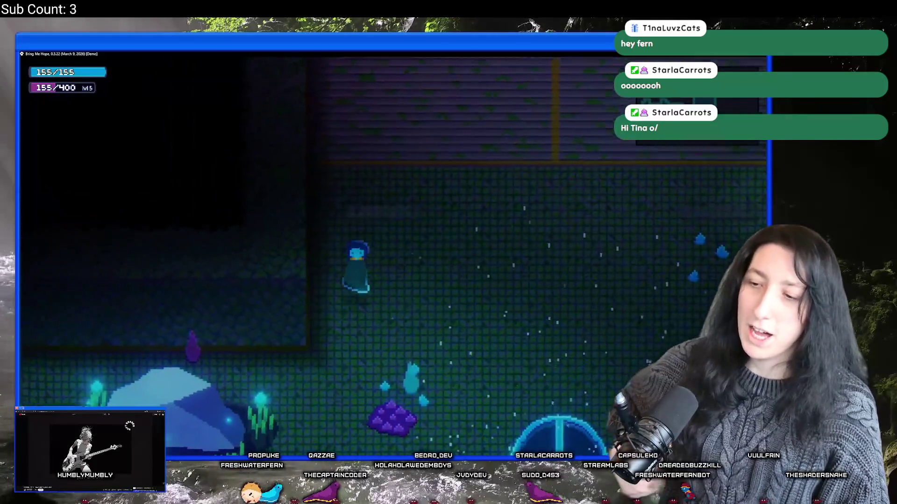
pyautogui.press('Down')
pyautogui.press('Left')
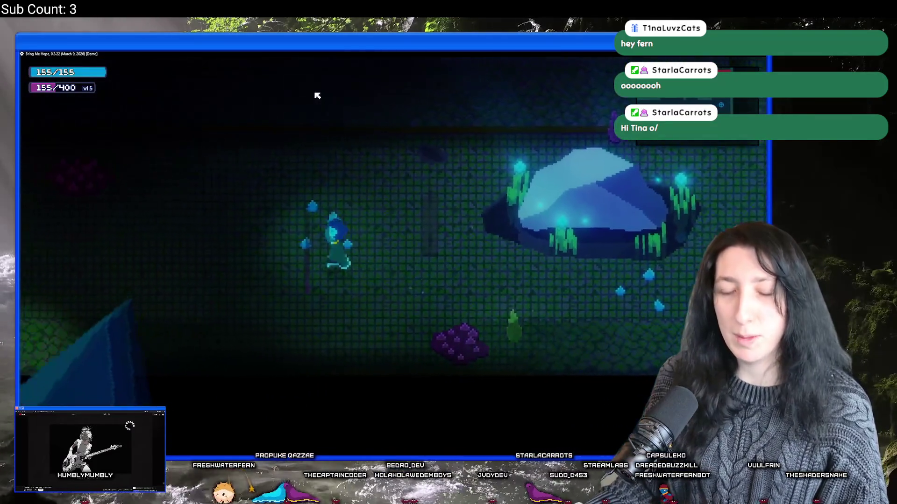
pyautogui.press('Left')
# Step: Continue left through the bench-and-pillar room and up into the railing room
pyautogui.press('Up')
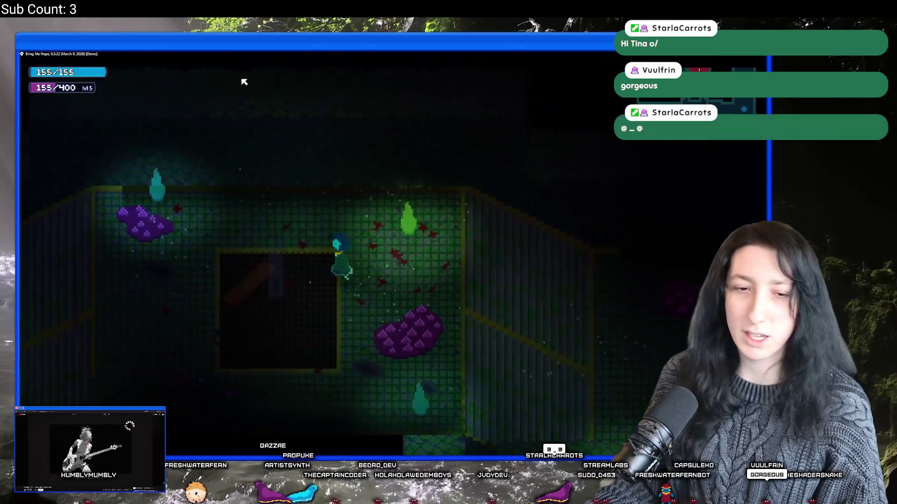
pyautogui.press('Left')
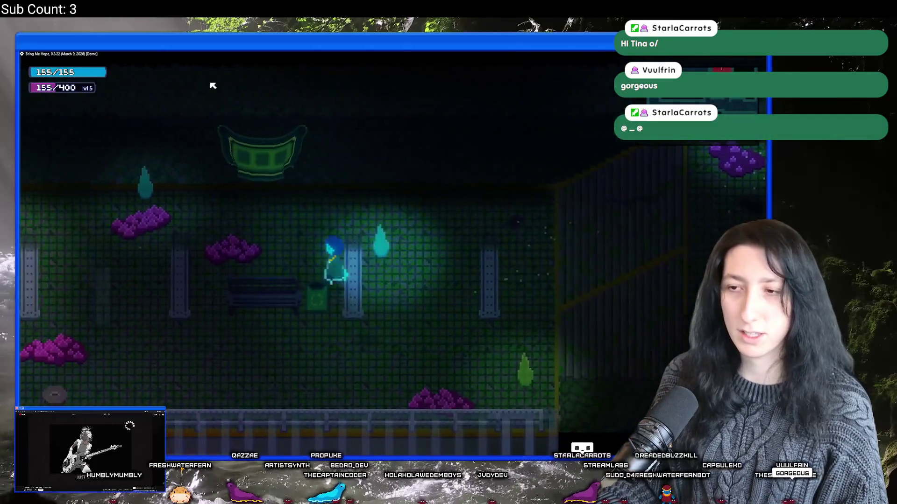
pyautogui.press('Left')
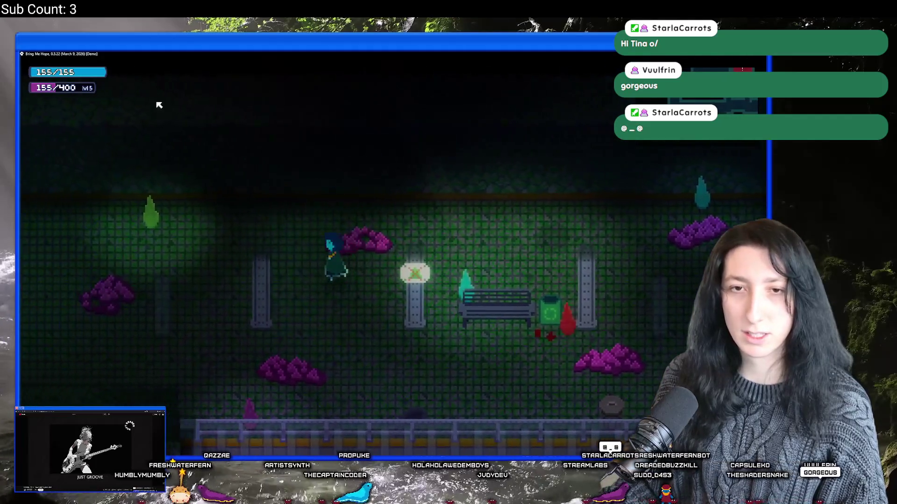
pyautogui.press('Left')
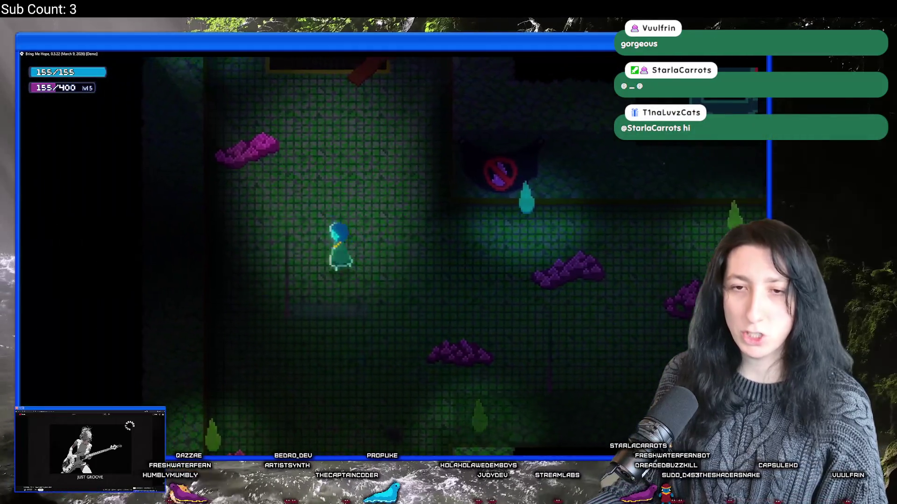
pyautogui.press('Up')
pyautogui.press('Up')
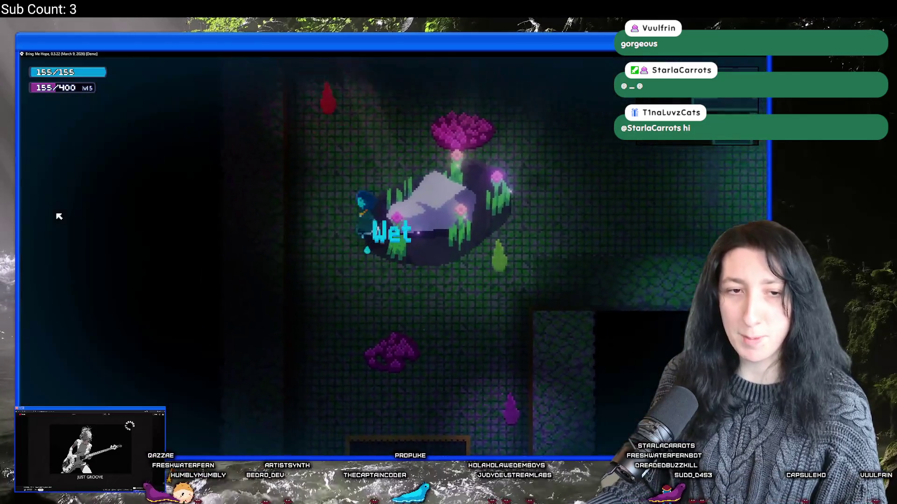
pyautogui.press('Up')
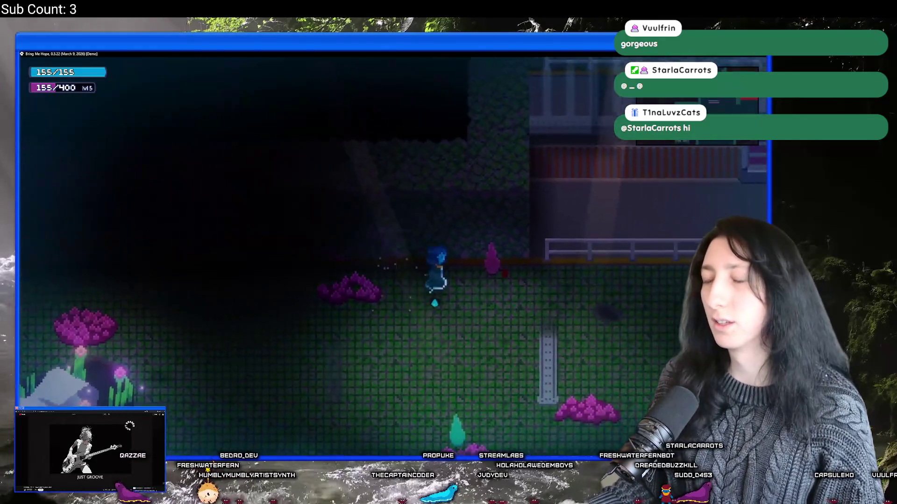
pyautogui.press('Down')
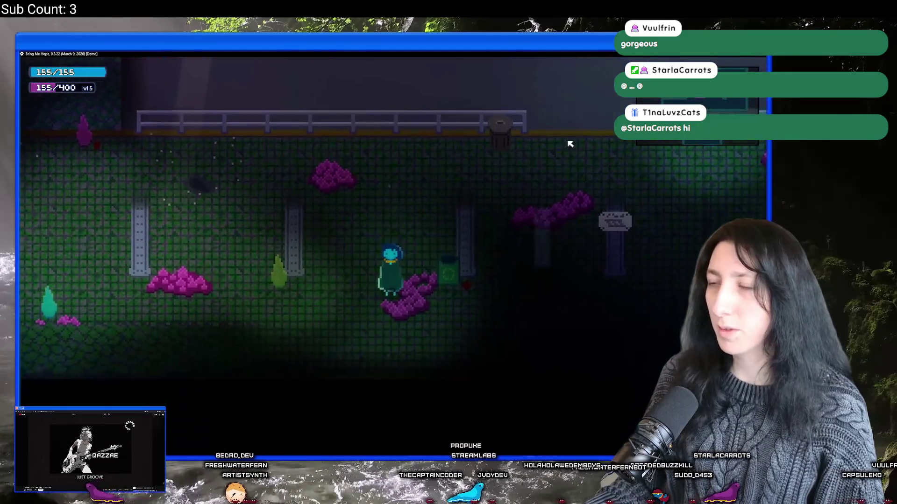
# Step: Pause the game, quit to the title screen, then quit to the desktop
pyautogui.press('Escape')
pyautogui.click(127, 356)
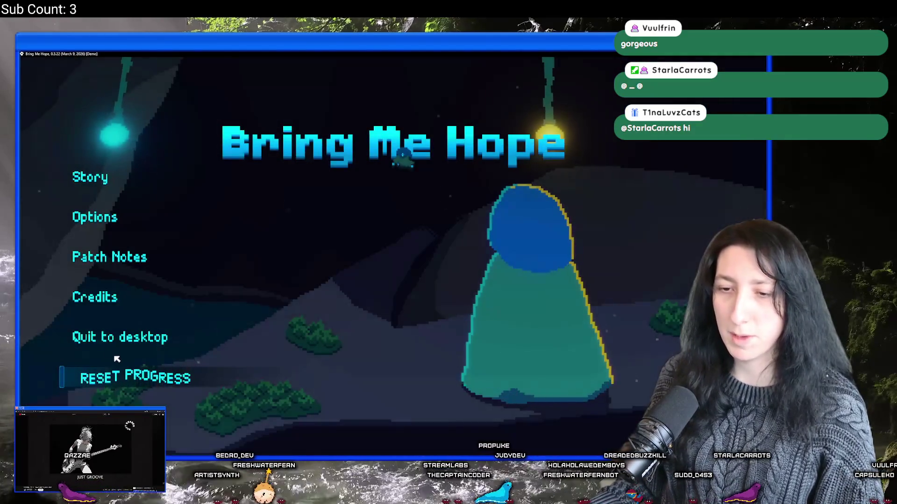
pyautogui.click(110, 339)
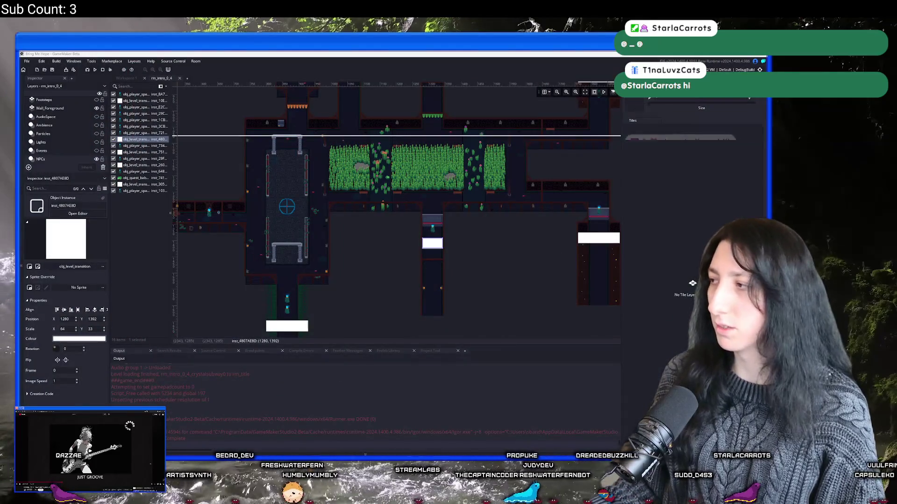
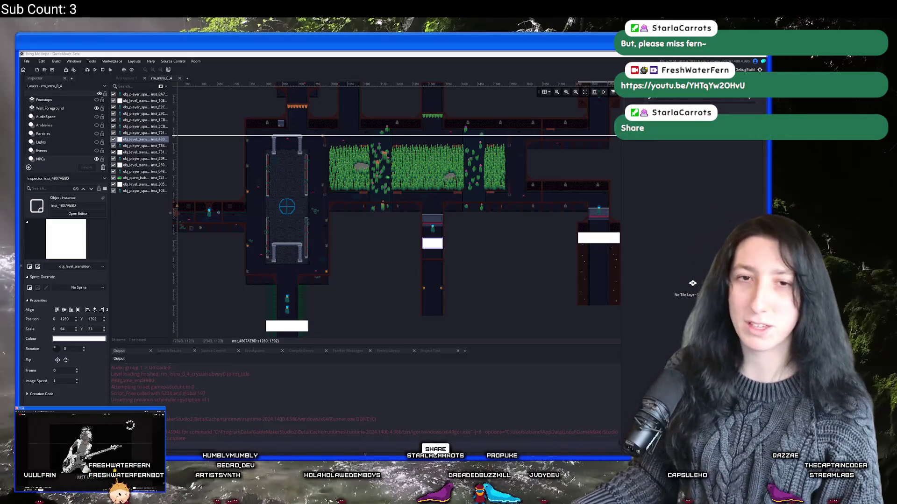
# Step: Open rm_sandcity_home0 from an asset search for 'sandcity_hom'
pyautogui.moveTo(412, 219); pyautogui.dragTo(410, 221)
pyautogui.hotkey('ctrl', 't')
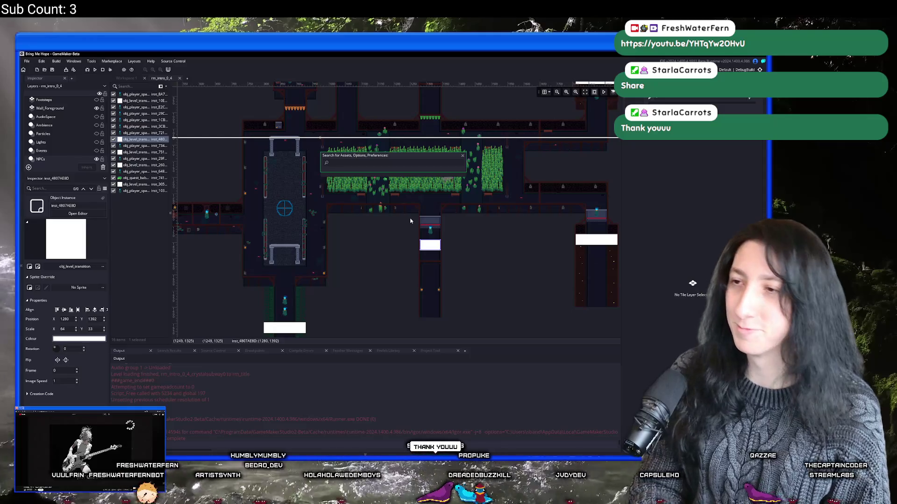
pyautogui.write('sa')
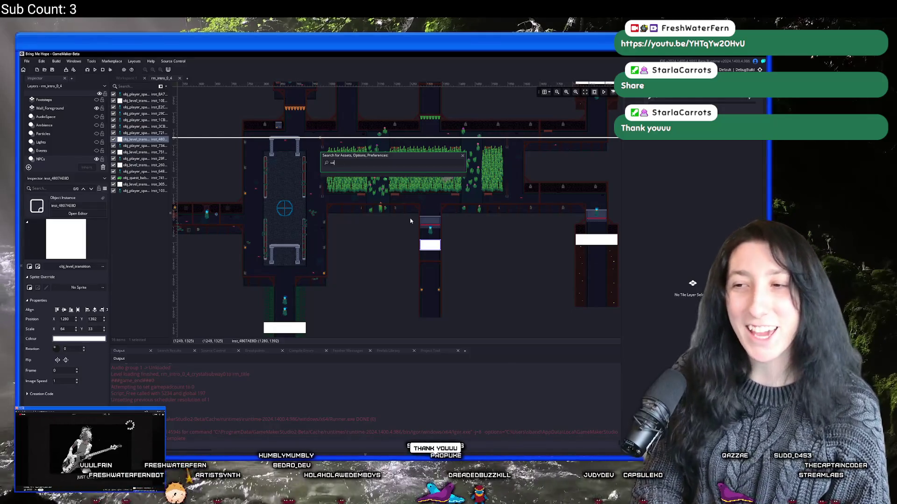
pyautogui.write('ndcity_hom')
pyautogui.press('Return')
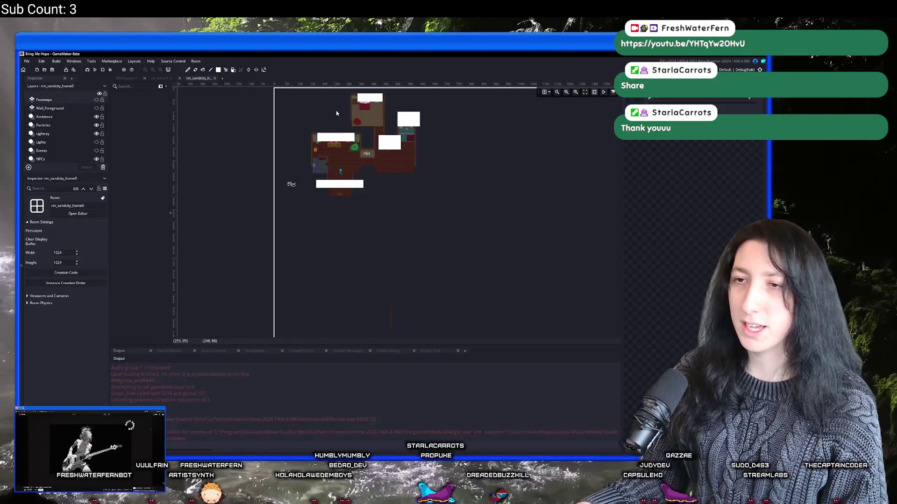
# Step: Search for 'home1' and open rm_sandcity_home1 in the room editor
pyautogui.hotkey('ctrl', 't')
pyautogui.write('home1')
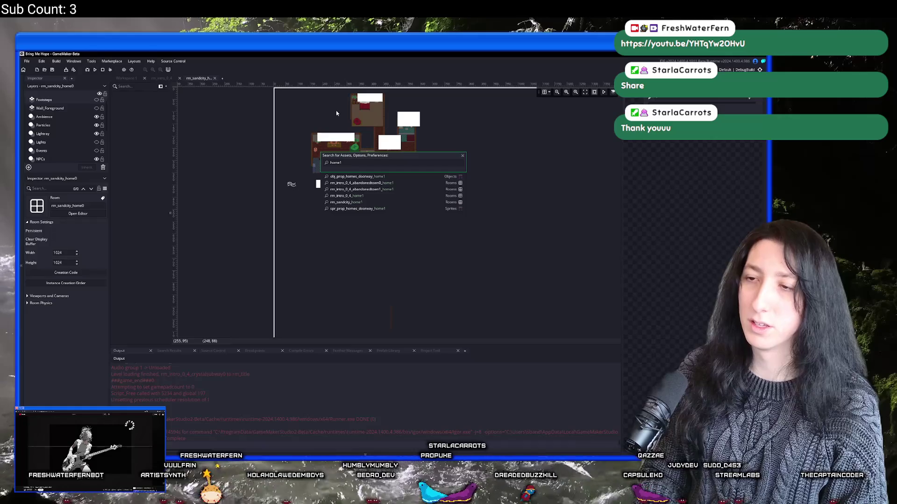
pyautogui.press('Down')
pyautogui.press('Down')
pyautogui.press('Down')
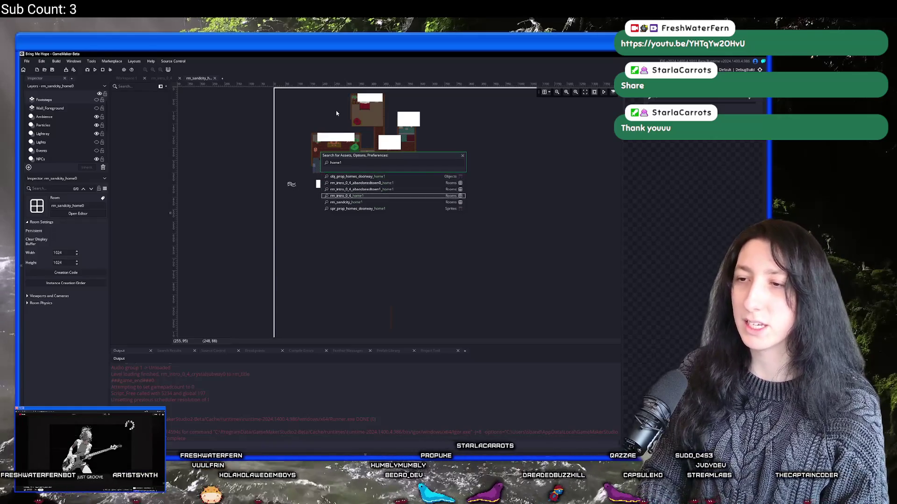
pyautogui.press('Down')
pyautogui.press('Return')
# Step: Make the Wall_Foreground layer visible in rm_sandcity_home1
pyautogui.scroll(4, 396, 205)
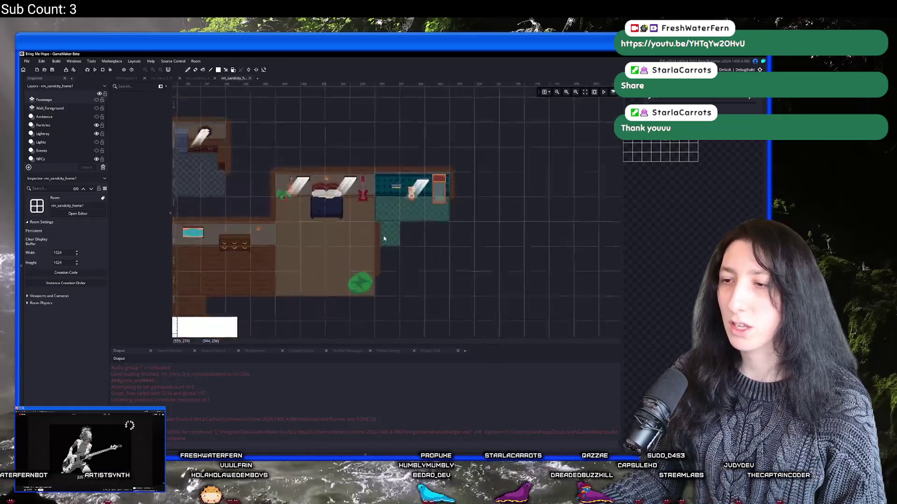
pyautogui.scroll(4, 383, 239)
pyautogui.scroll(-5, 378, 230)
pyautogui.scroll(-3, 66, 140)
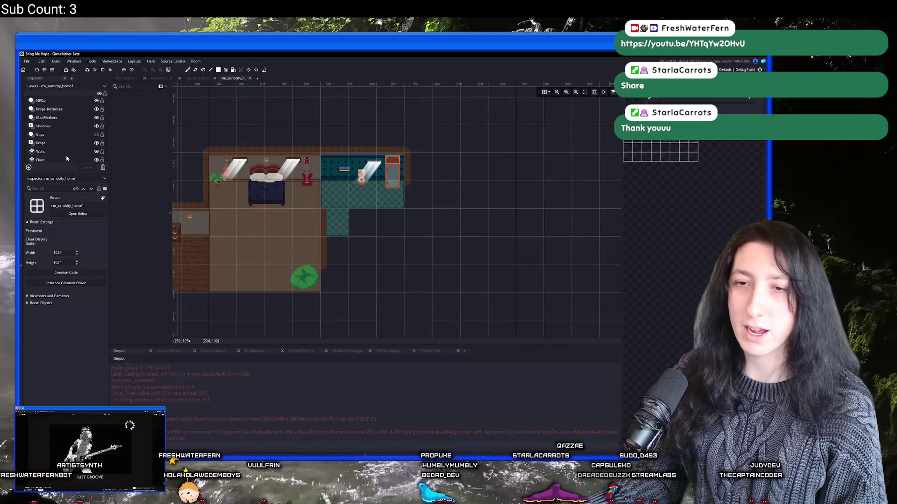
pyautogui.scroll(3, 80, 130)
pyautogui.scroll(2, 81, 130)
pyautogui.click(97, 109)
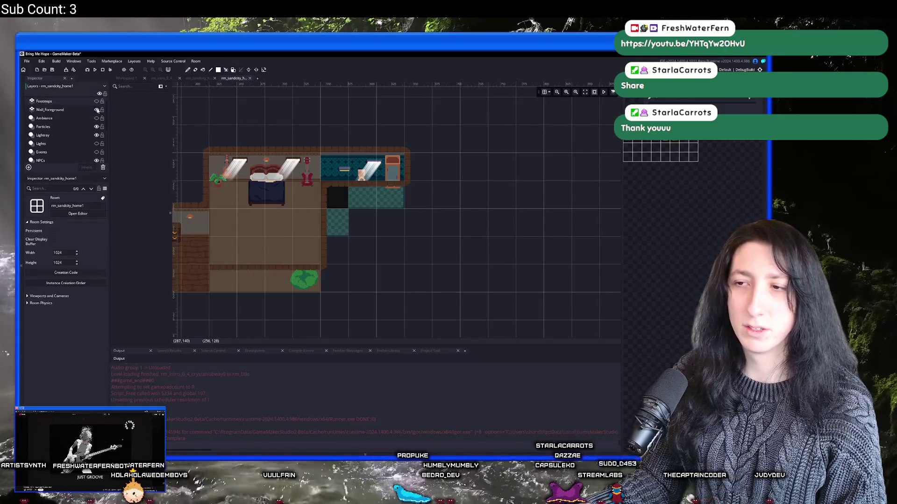
pyautogui.click(78, 109)
# Step: Select the Floor tile layer and erase the stray teal tiles below the room
pyautogui.scroll(-5, 56, 135)
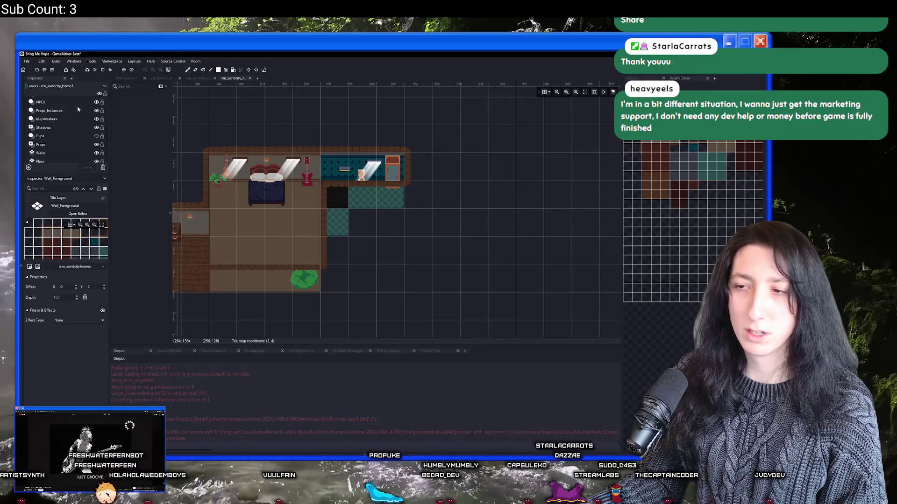
pyautogui.click(54, 152)
pyautogui.click(54, 159)
pyautogui.rightClick(336, 228)
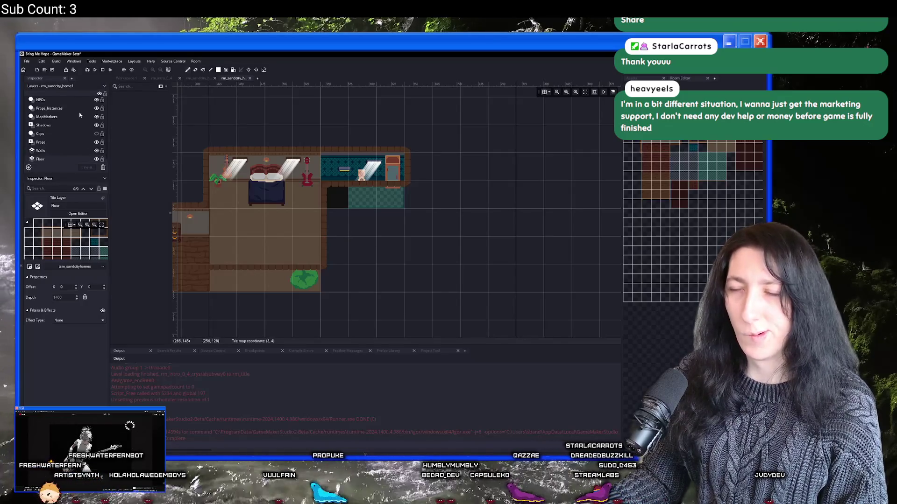
# Step: Hide Wall_Foreground again and close rm_sandcity_home1
pyautogui.scroll(4, 80, 112)
pyautogui.click(96, 109)
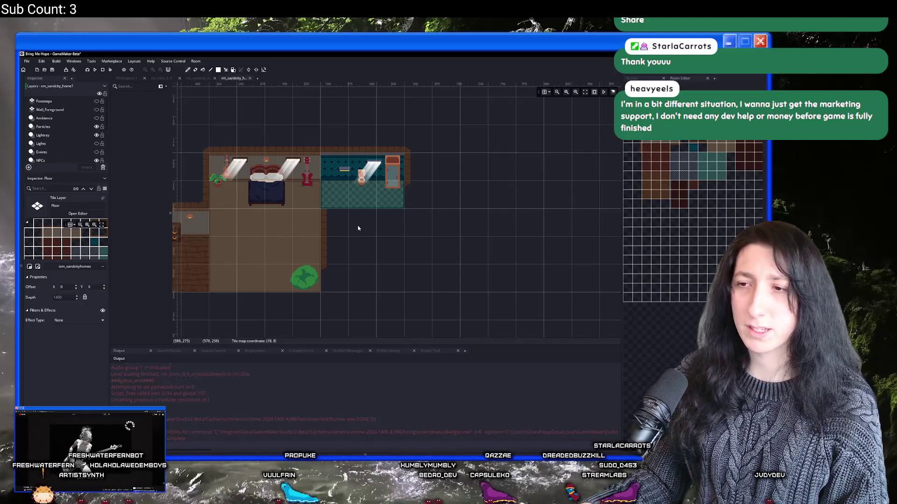
pyautogui.moveTo(325, 191); pyautogui.dragTo(417, 201)
pyautogui.middleClick(235, 78)
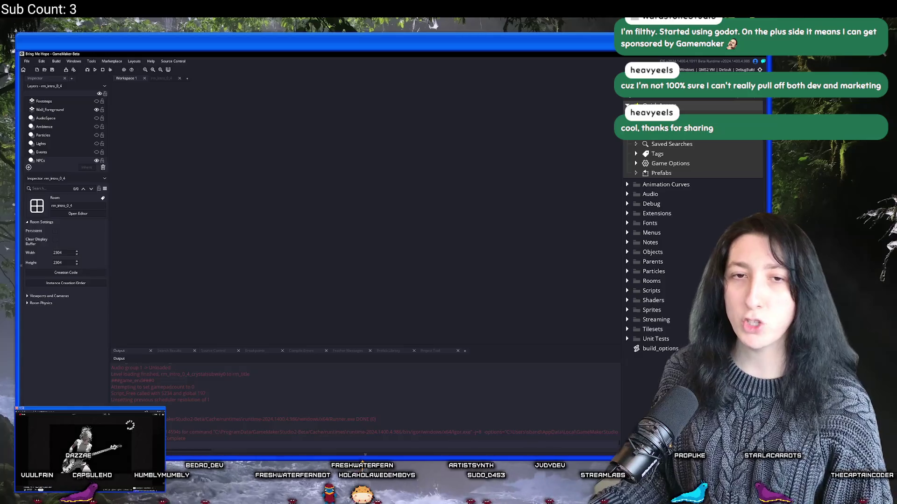
# Step: Open rm_sandcity_0_0 from the asset search
pyautogui.hotkey('ctrl', 't')
pyautogui.write('r')
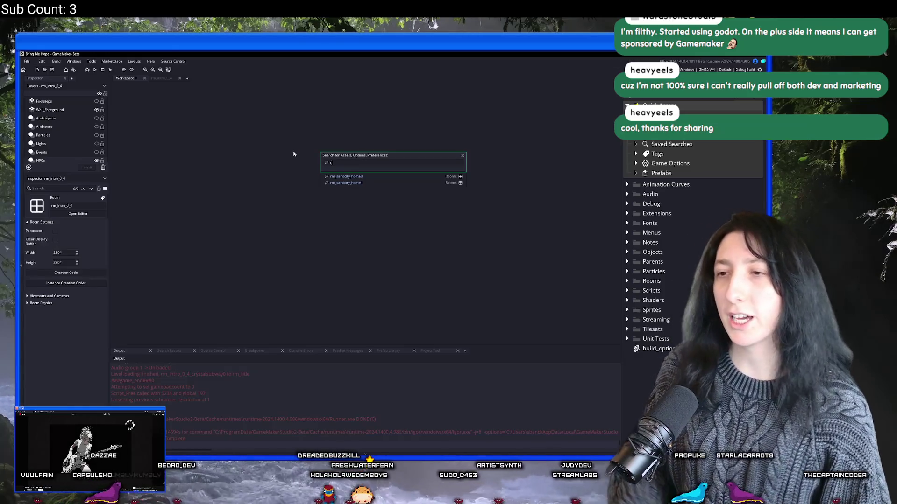
pyautogui.write('_int')
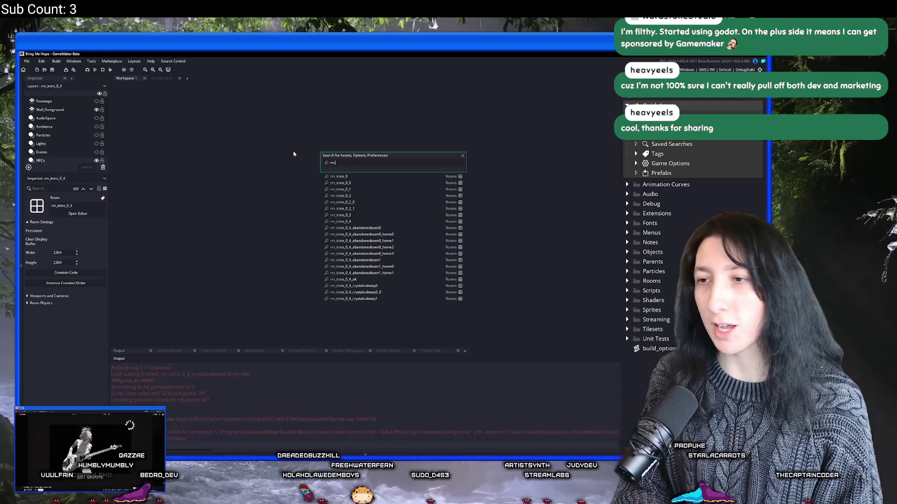
pyautogui.write('dcity')
pyautogui.press('Down')
pyautogui.press('Down')
pyautogui.press('Up')
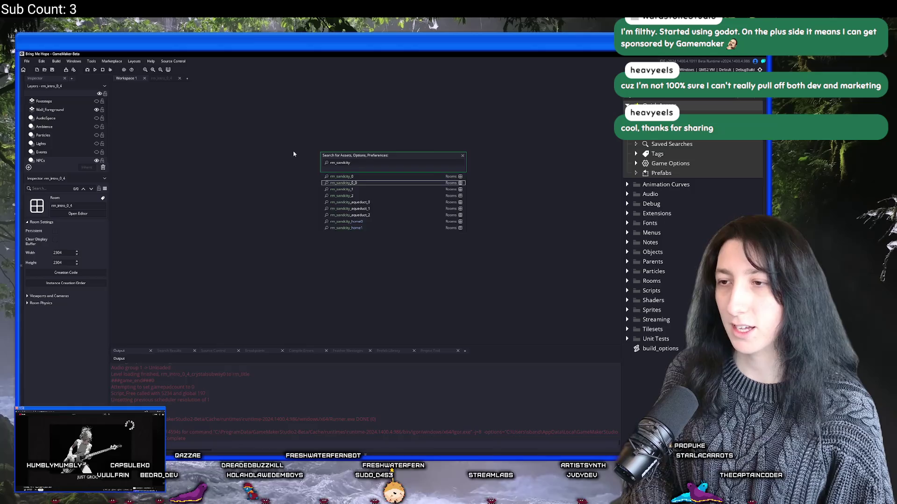
pyautogui.press('Return')
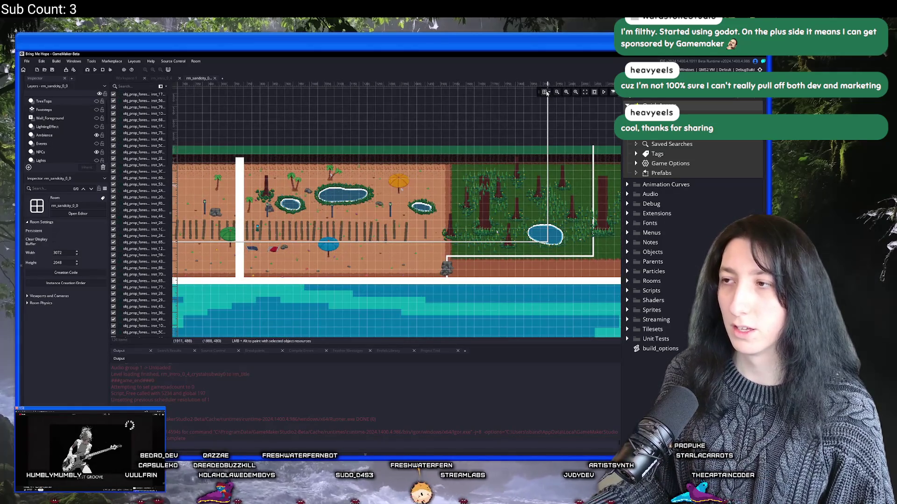
# Step: Inspect the beach level full-window, close it, and build and run the game with F5
pyautogui.scroll(6, 402, 189)
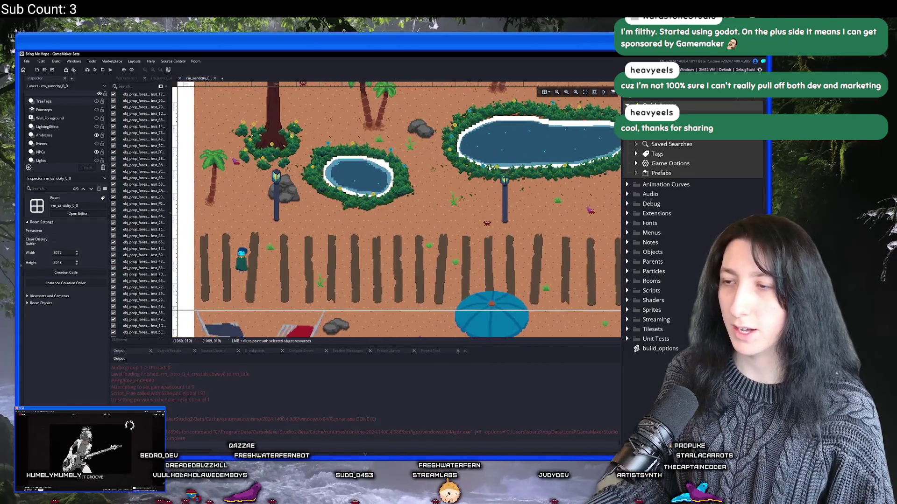
pyautogui.press('F12')
pyautogui.scroll(-6, 163, 161)
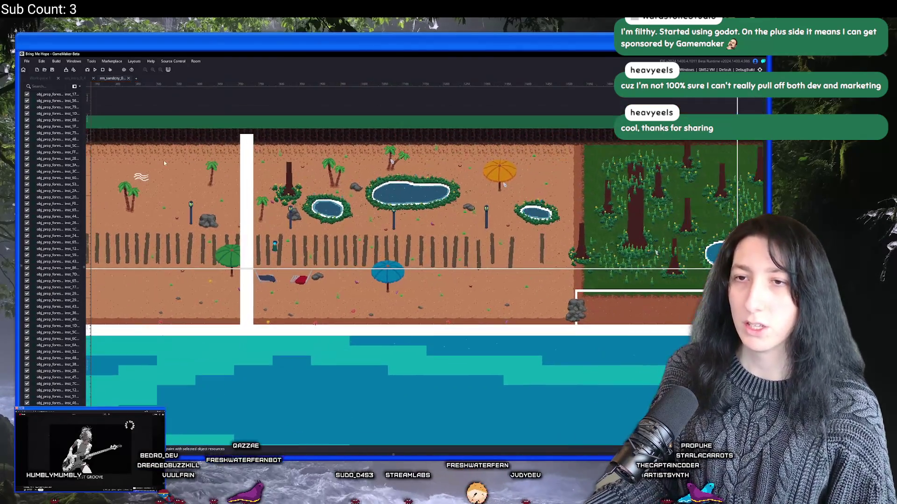
pyautogui.middleClick(117, 81)
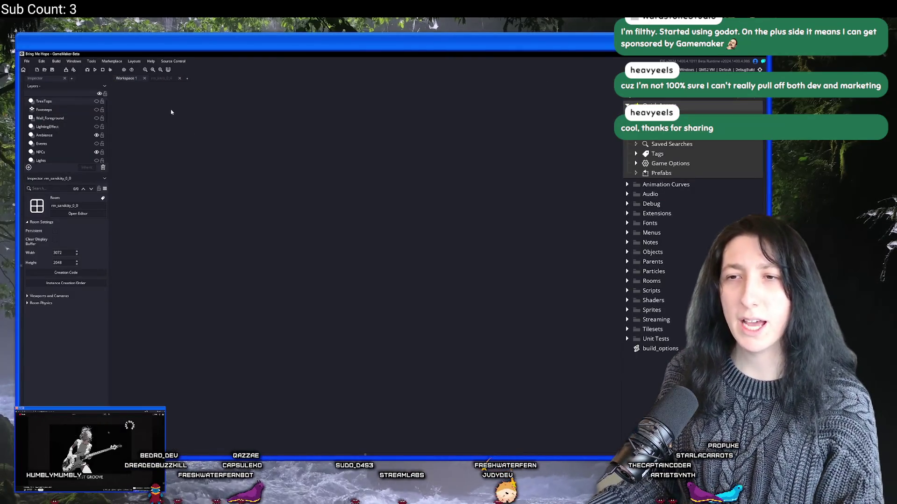
pyautogui.press('F5')
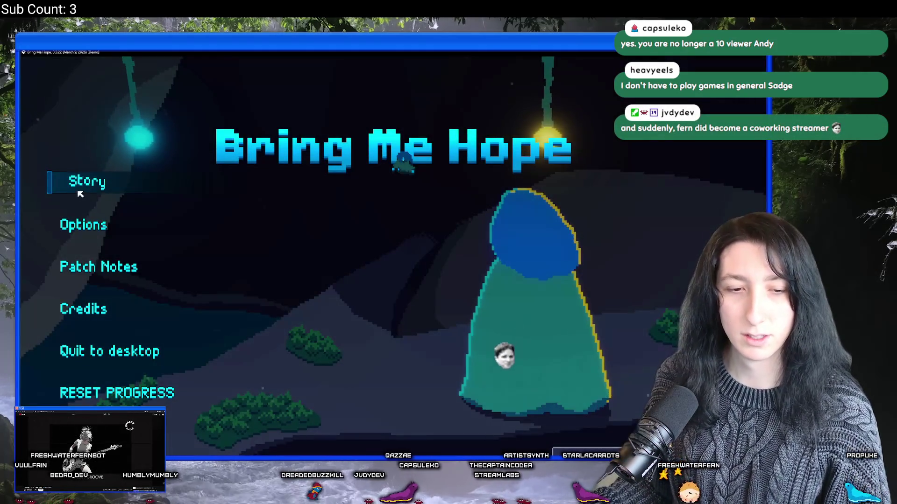
# Step: Drop Master Volume to 0% under Options > Audio, apply, and start Story mode
pyautogui.click(91, 225)
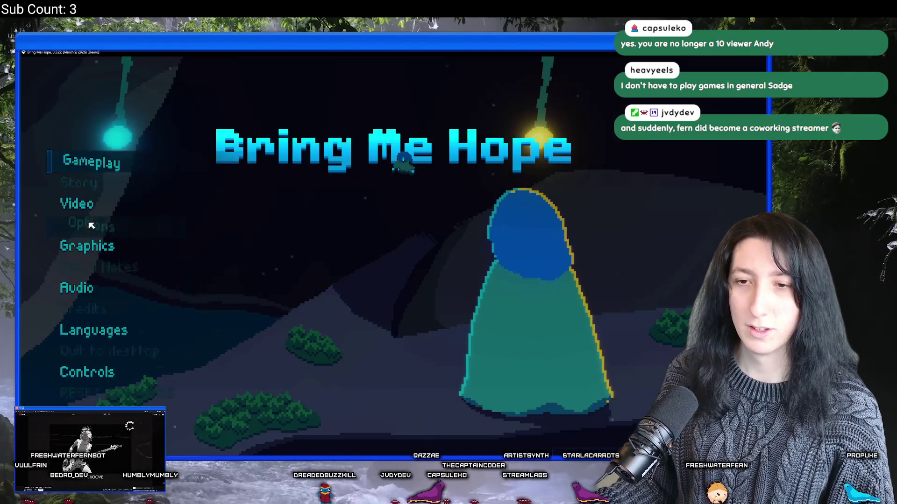
pyautogui.click(77, 274)
pyautogui.press('Left')
pyautogui.press('Left')
pyautogui.press('Left')
pyautogui.press('Up')
pyautogui.press('Down')
pyautogui.press('Left')
pyautogui.press('Up')
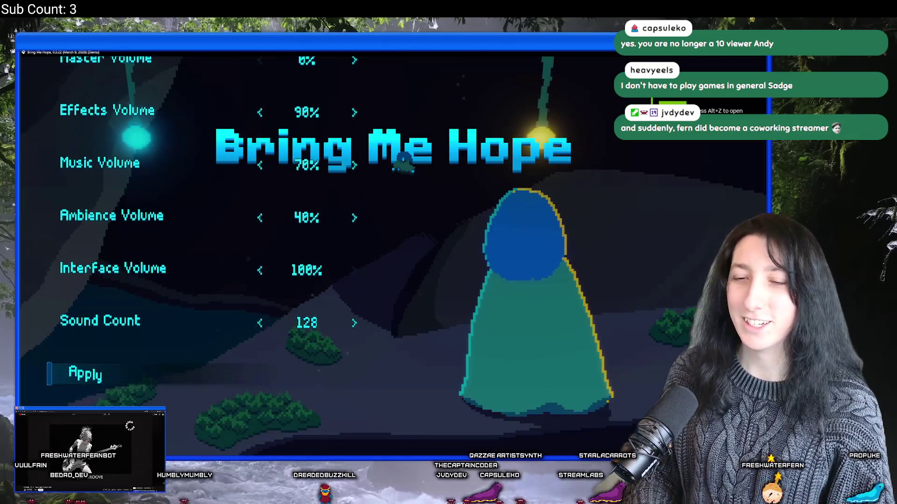
pyautogui.press('Escape')
pyautogui.press('Return')
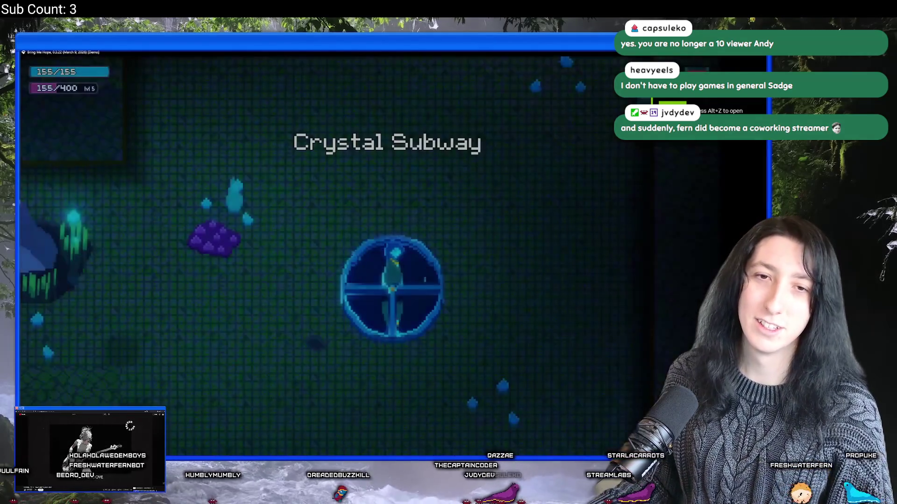
# Step: Rerun the previous room_goto command in the debug console to jump into Sand City
pyautogui.press('`')
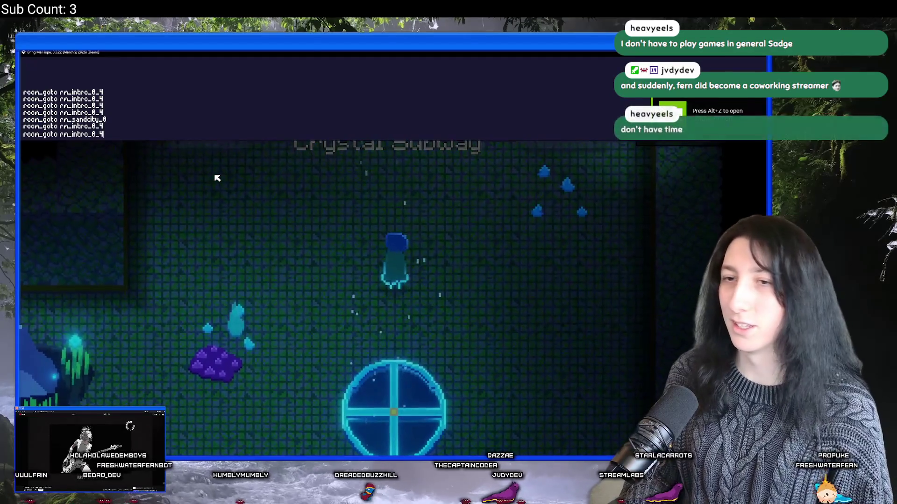
pyautogui.press('Up')
pyautogui.press('Up')
pyautogui.press('Return')
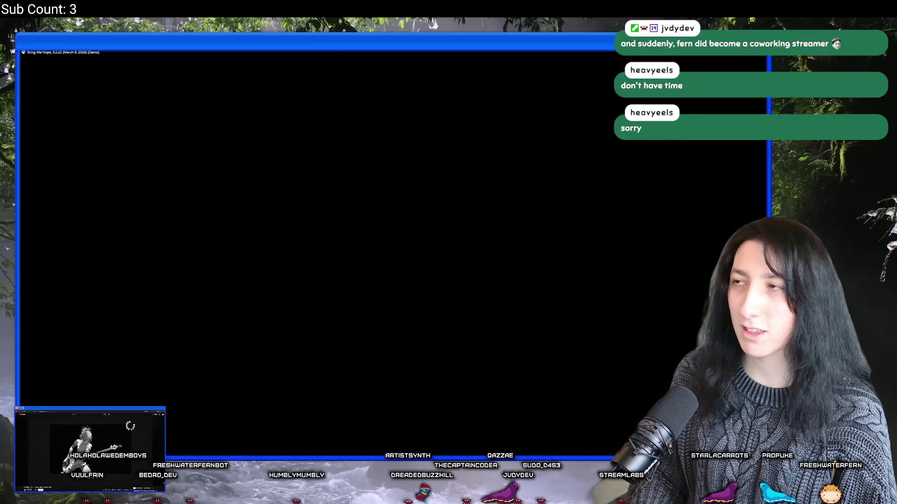
pyautogui.press('s')
pyautogui.press('d')
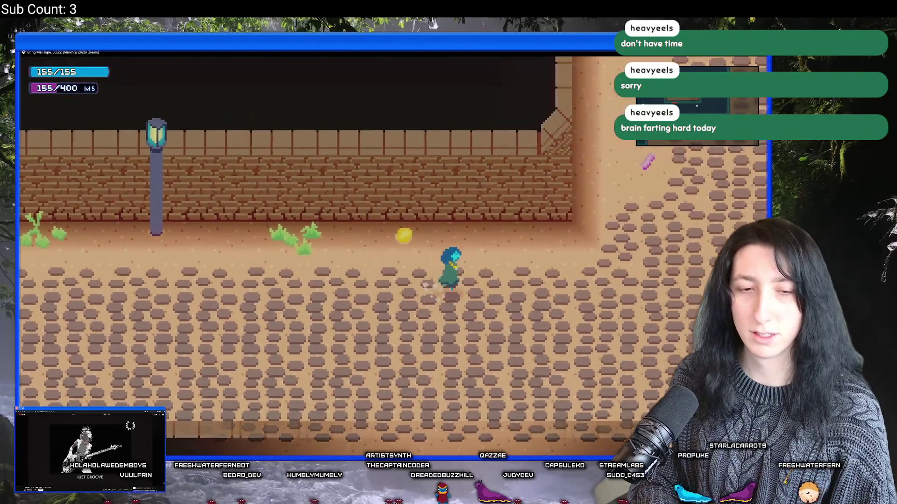
# Step: Walk up the cobbled street and back and forth across the wooden bridge
pyautogui.press('w')
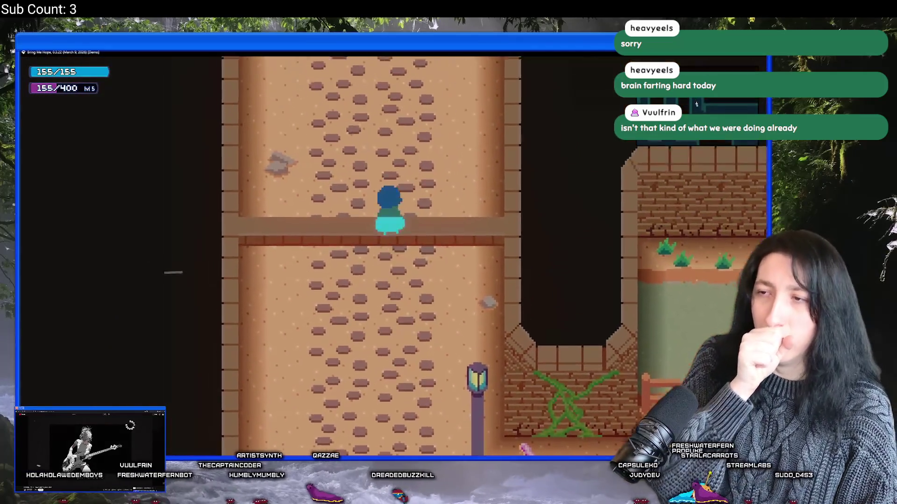
pyautogui.press('Up')
pyautogui.press('Right')
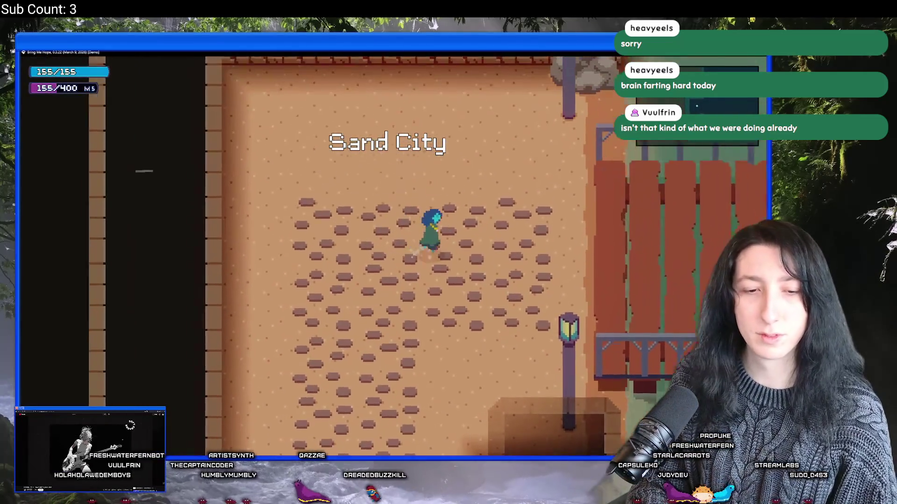
pyautogui.press('Right')
pyautogui.press('Down')
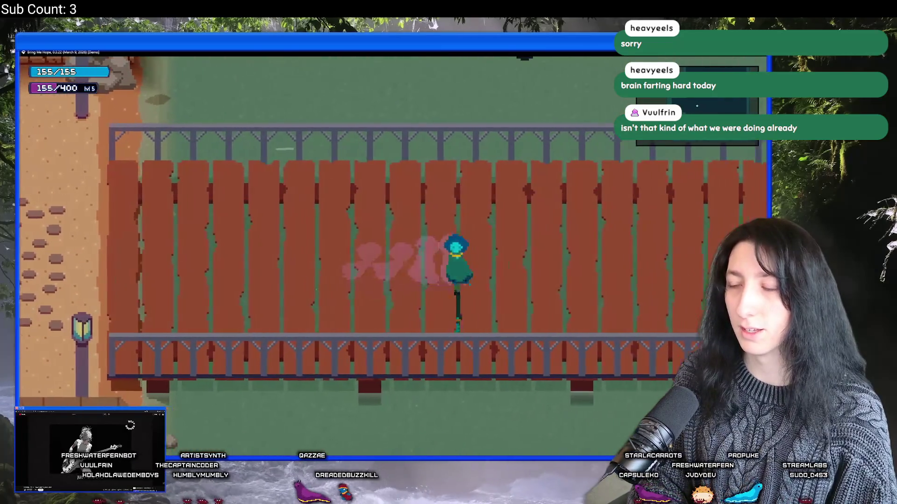
pyautogui.press('Right')
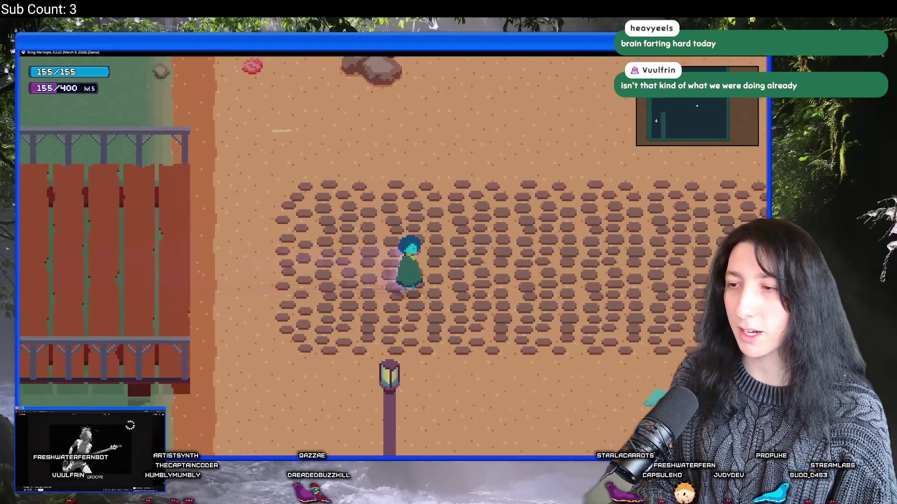
pyautogui.press('Up')
pyautogui.press('Left')
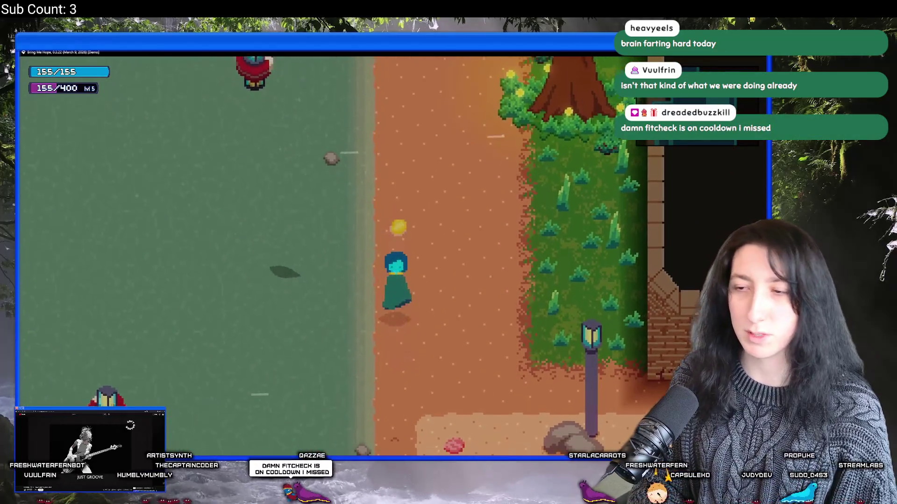
pyautogui.press('Down')
pyautogui.press('Left')
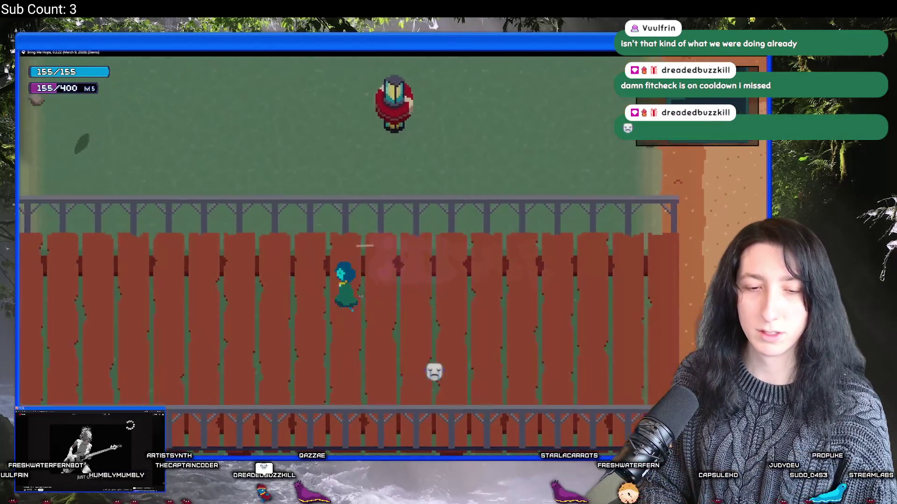
pyautogui.press('Left')
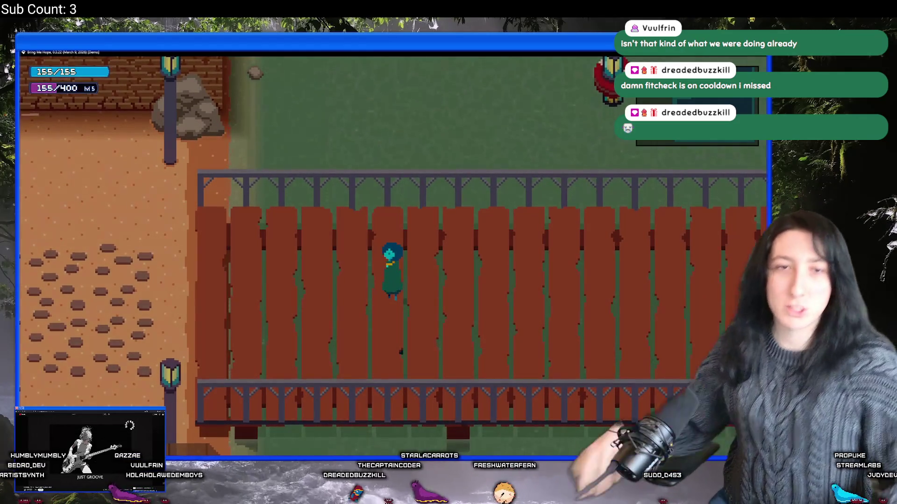
# Step: Cross the bridge and walk up the dirt path to the forest edge
pyautogui.press('d')
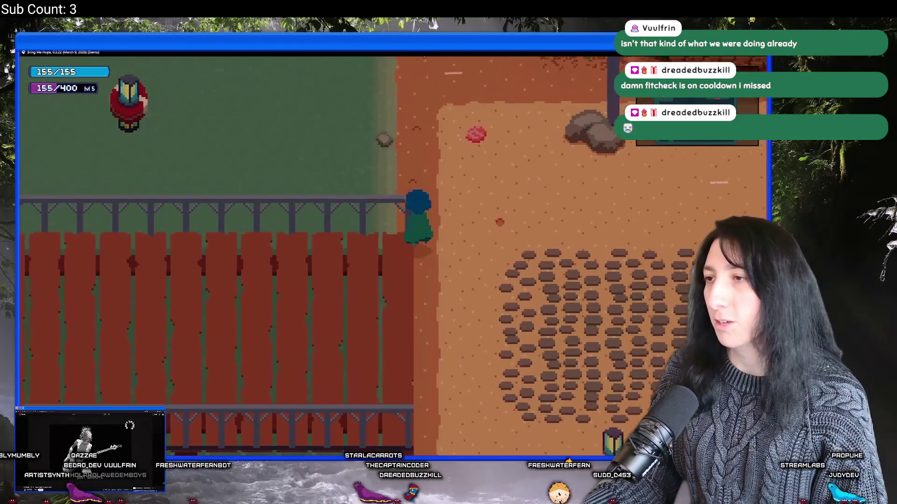
pyautogui.press('w')
pyautogui.press('w')
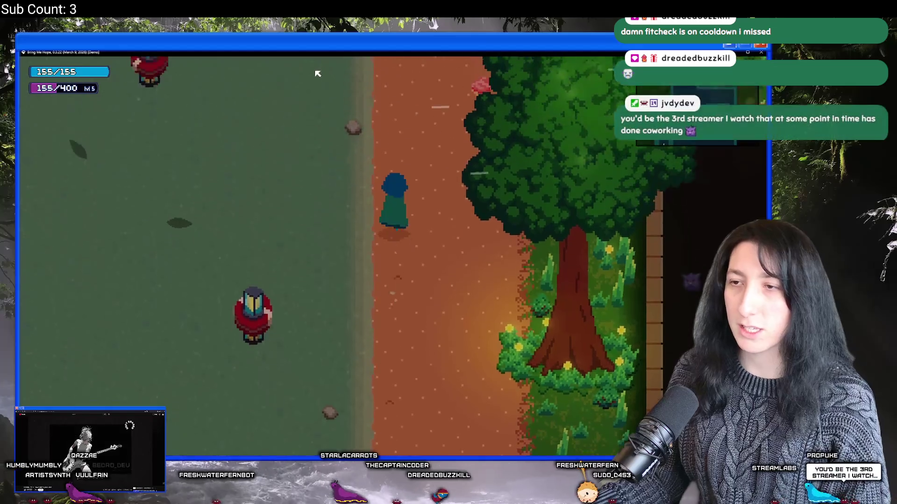
pyautogui.press('s')
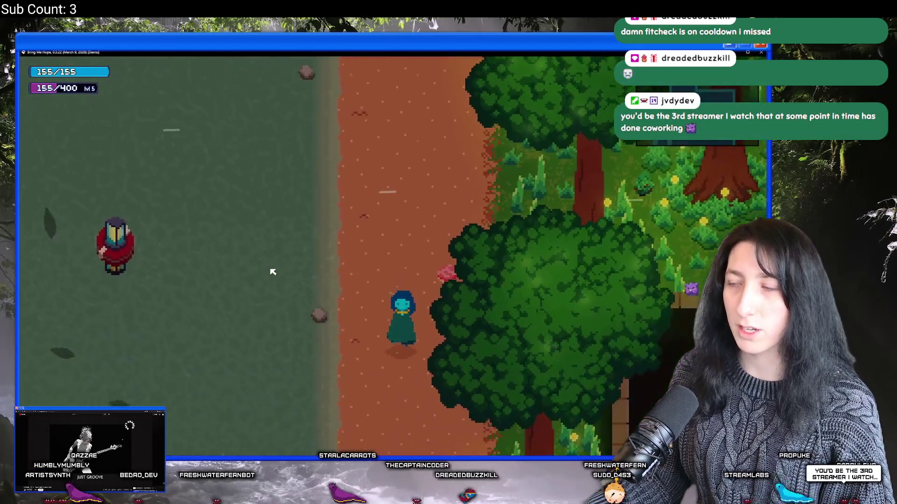
pyautogui.press('w')
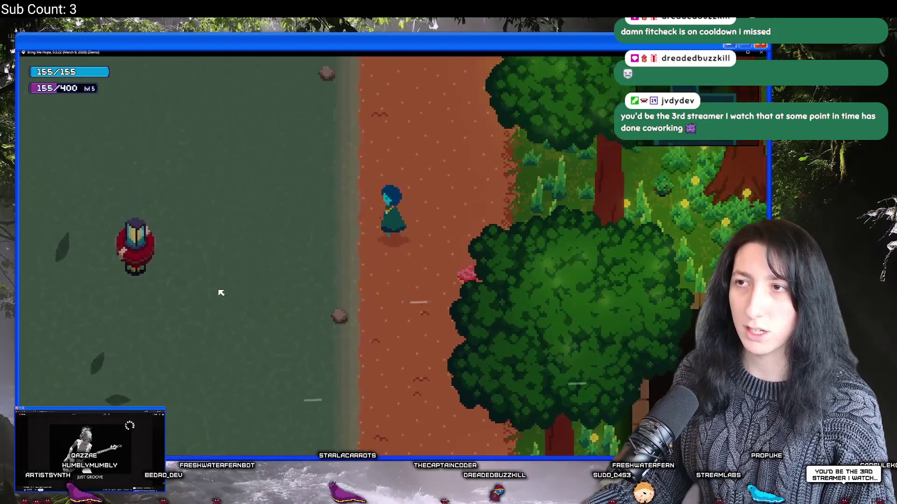
pyautogui.press('w')
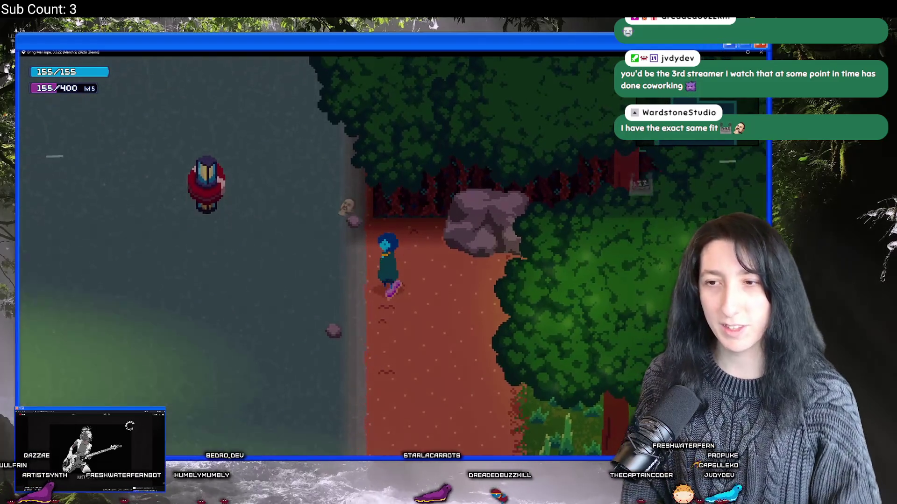
# Step: Walk down to the brick building and enter the red doors into Sand City
pyautogui.press('Down')
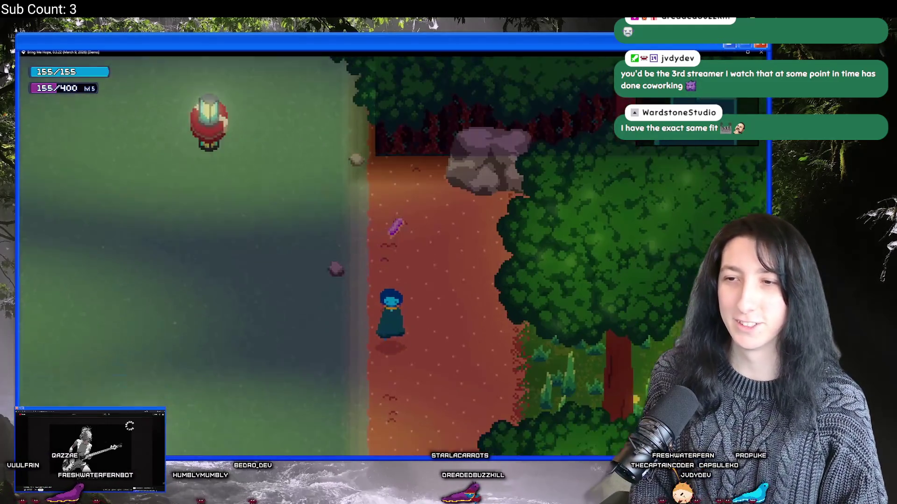
pyautogui.press('Down')
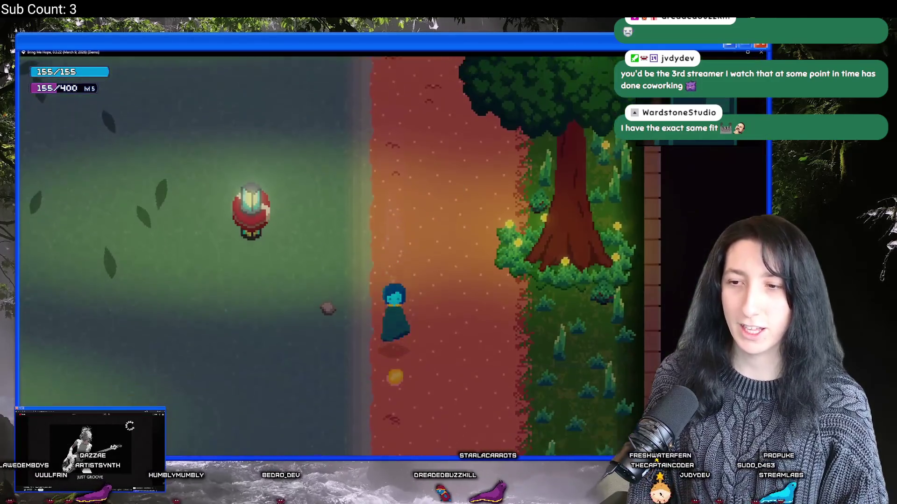
pyautogui.press('Down')
pyautogui.press('Right')
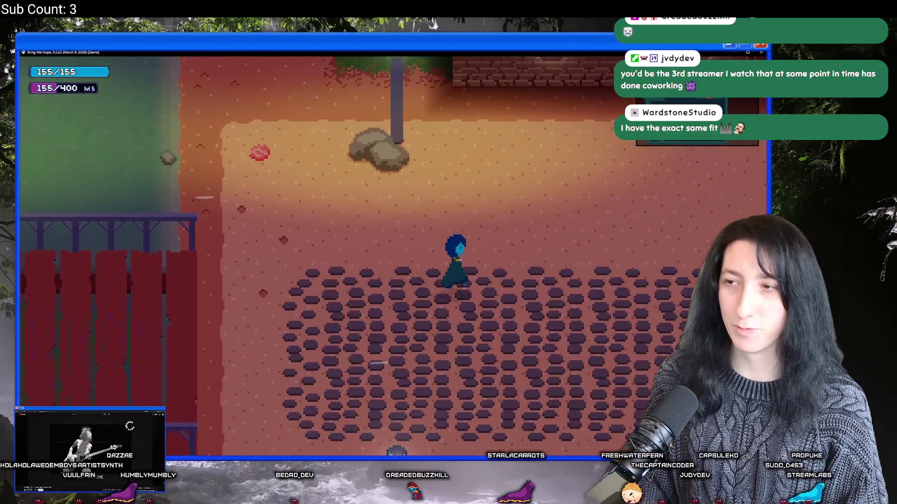
pyautogui.press('Up')
pyautogui.press('e')
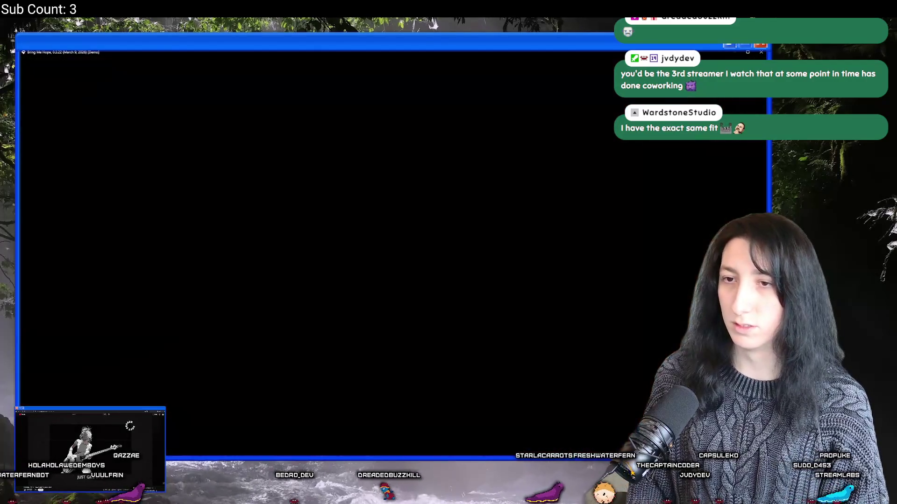
# Step: Explore the cobblestone area around the lamp post to check the lighting
pyautogui.press('Down')
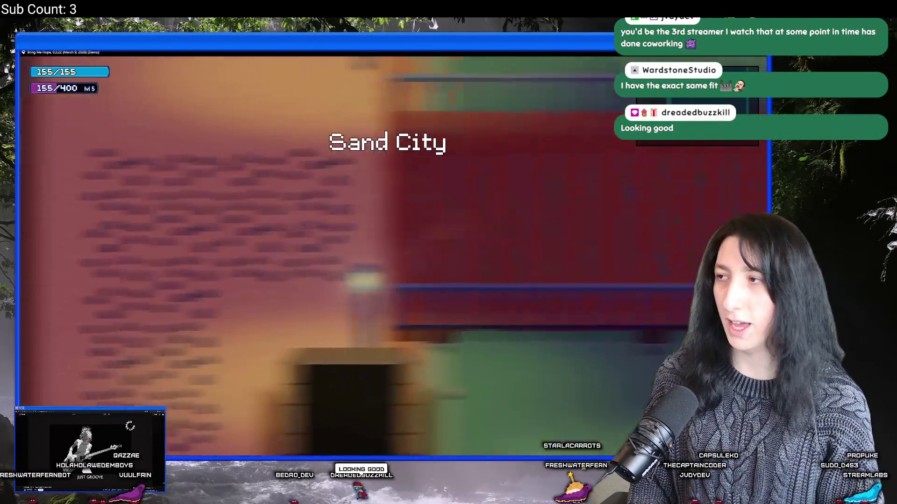
pyautogui.press('Up')
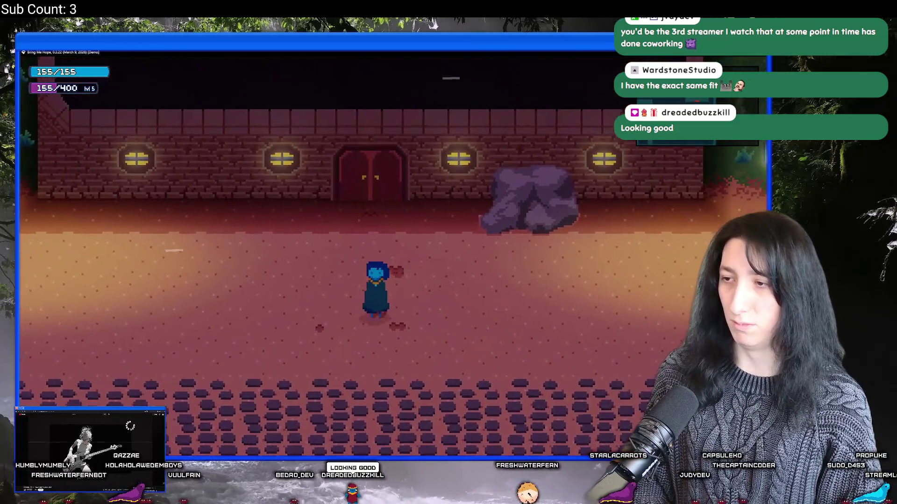
pyautogui.press('Up')
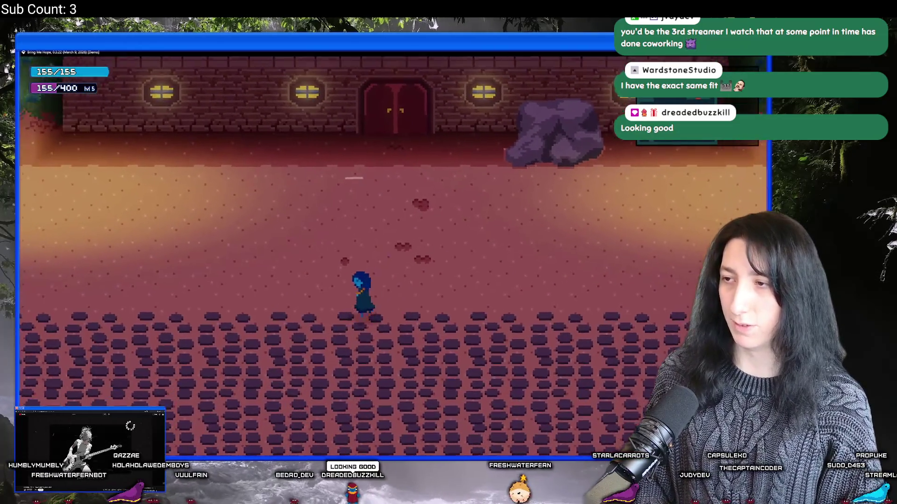
pyautogui.press('Left')
pyautogui.press('Down')
pyautogui.press('Right')
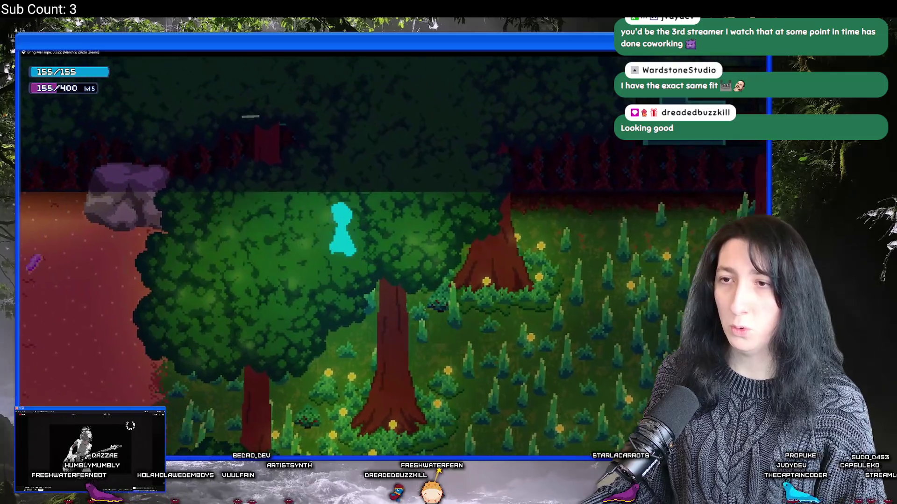
# Step: Walk left and right through the dark forest past the rock and red trunk
pyautogui.press('w')
pyautogui.press('a')
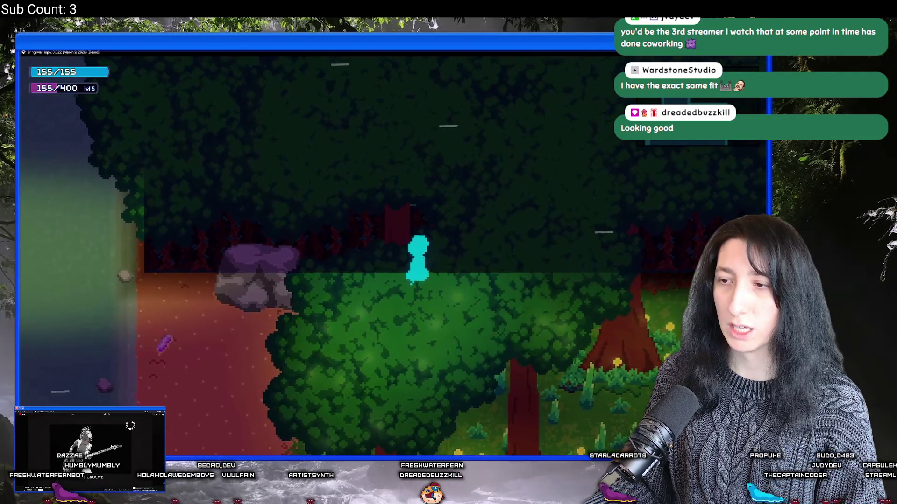
pyautogui.press('d')
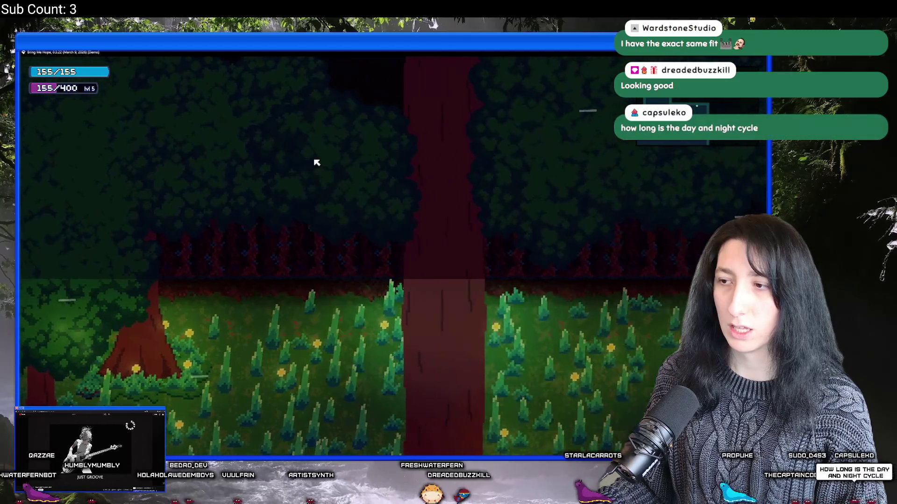
pyautogui.press('a')
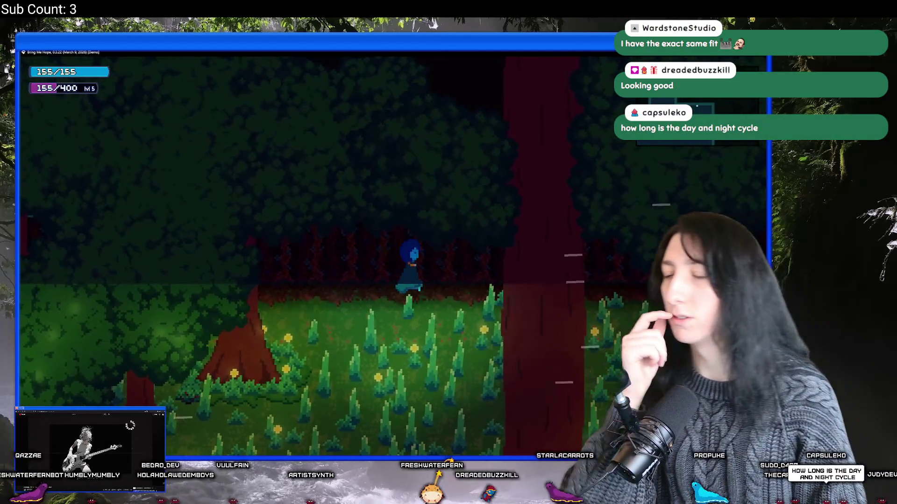
pyautogui.press('a')
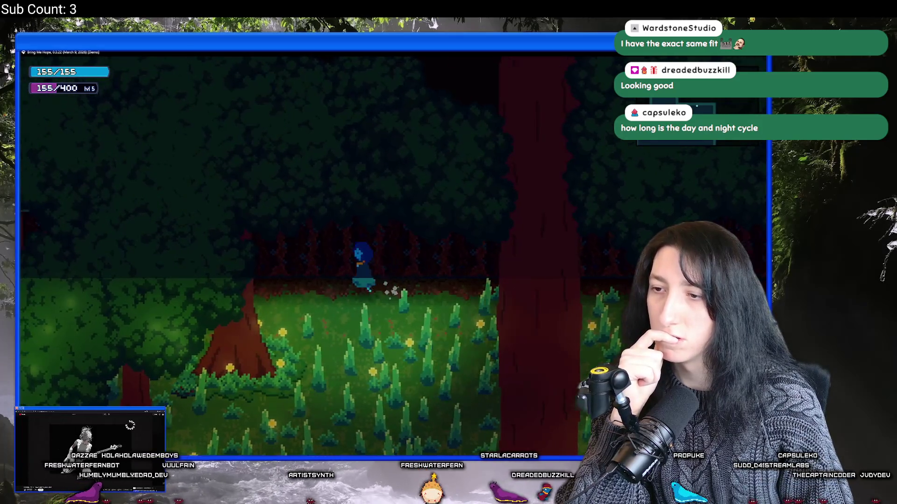
pyautogui.press('a')
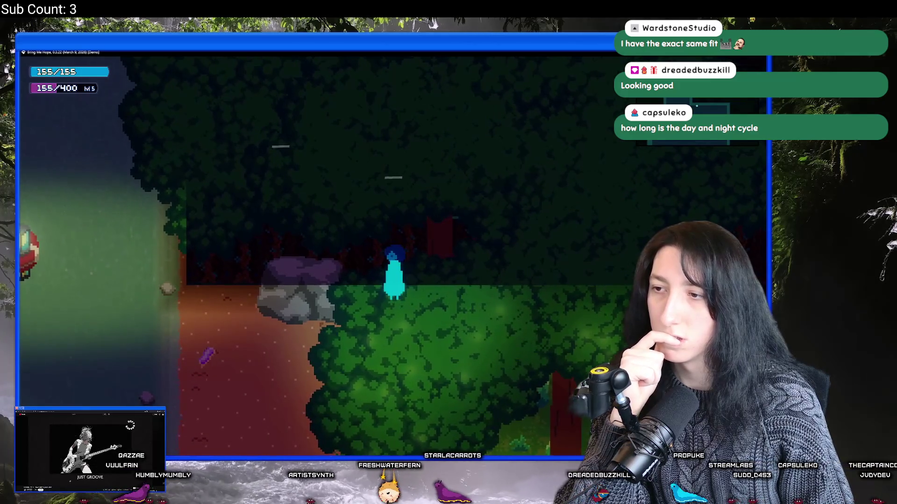
pyautogui.press('d')
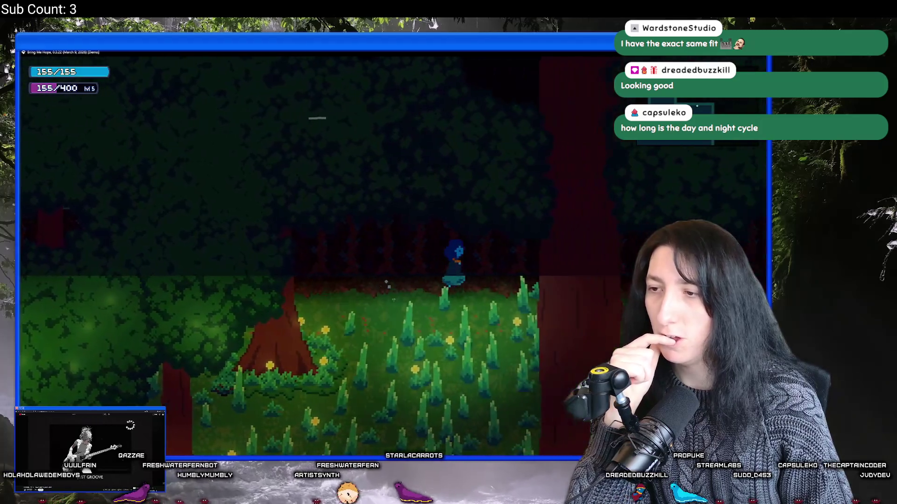
pyautogui.press('d')
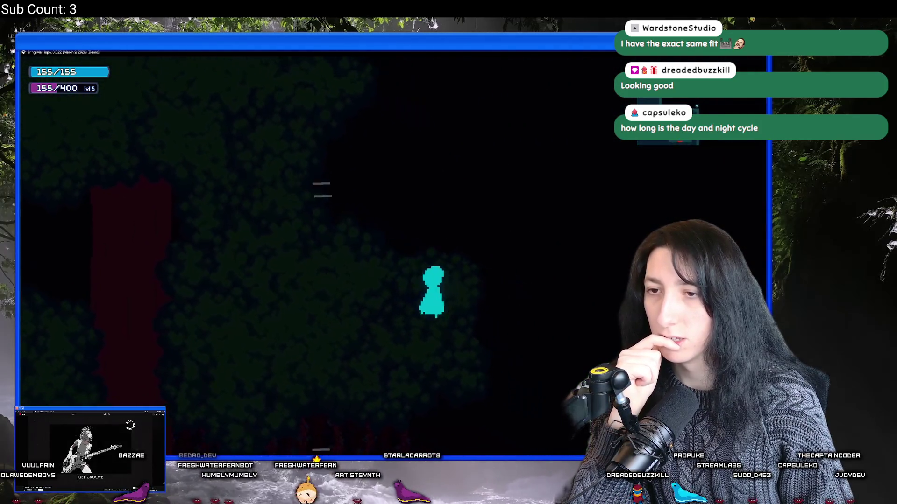
# Step: Walk from the forest down to the sandy clearing and past the lamp post
pyautogui.press('a')
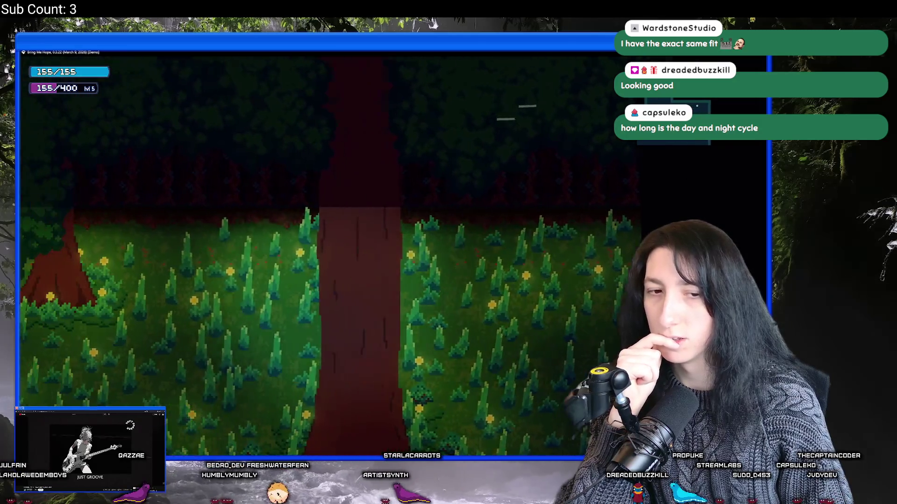
pyautogui.press('a')
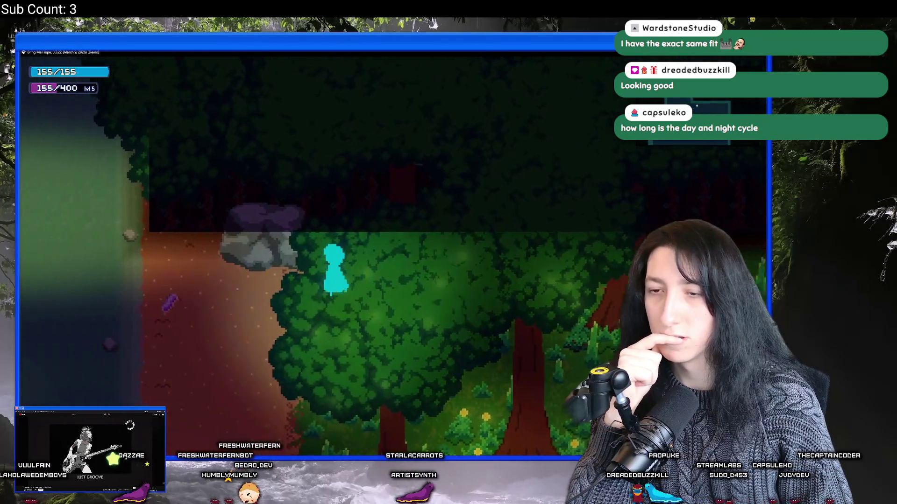
pyautogui.press('s')
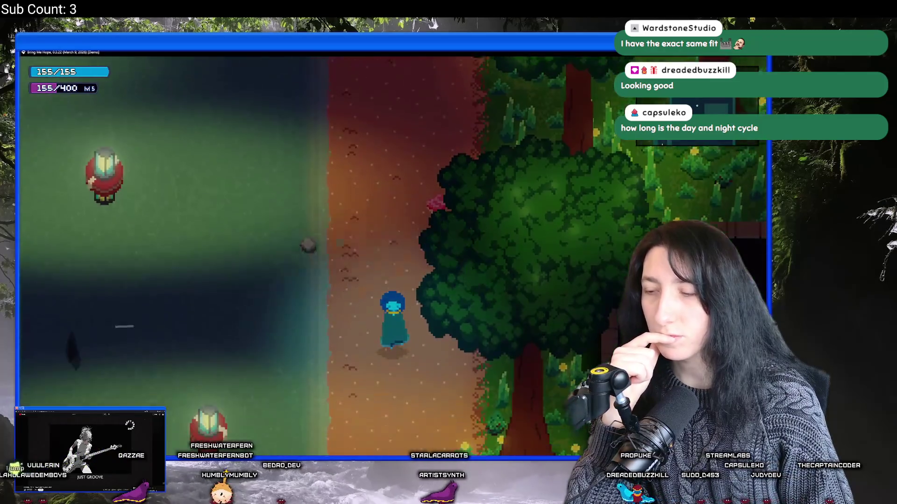
pyautogui.press('s')
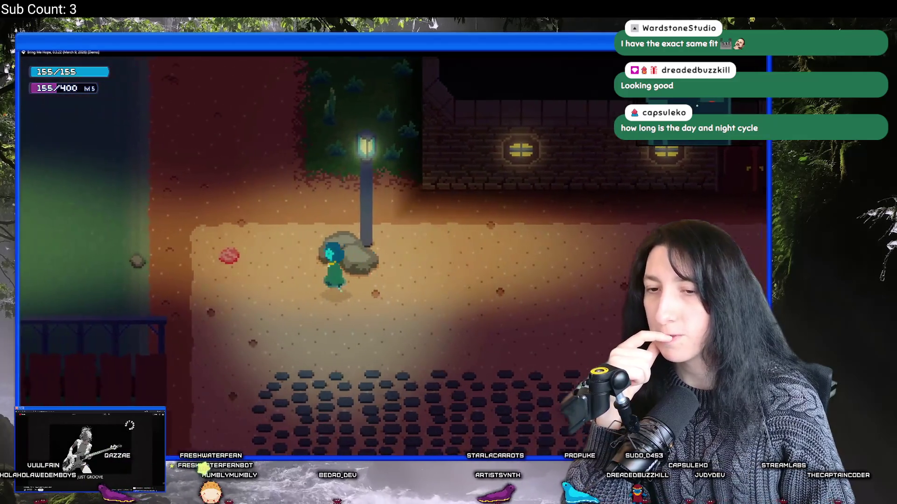
pyautogui.press('a')
pyautogui.press('w')
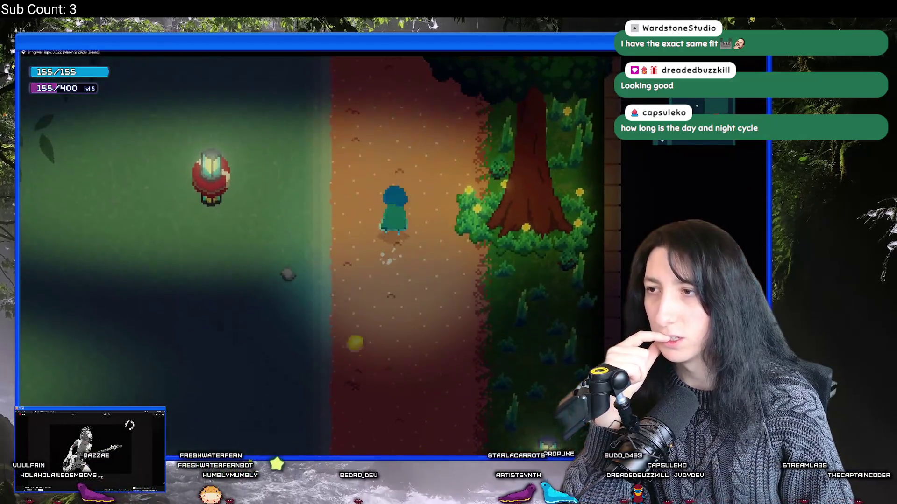
pyautogui.press('w')
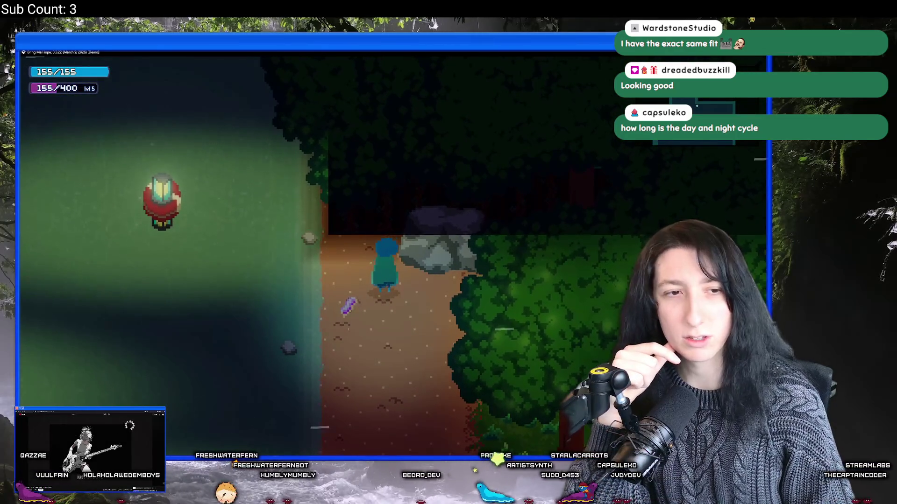
pyautogui.press('w')
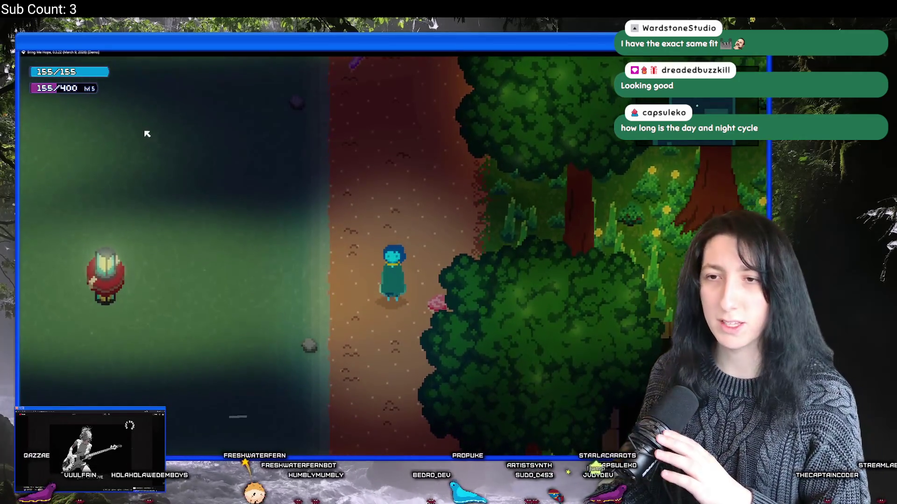
pyautogui.press('s')
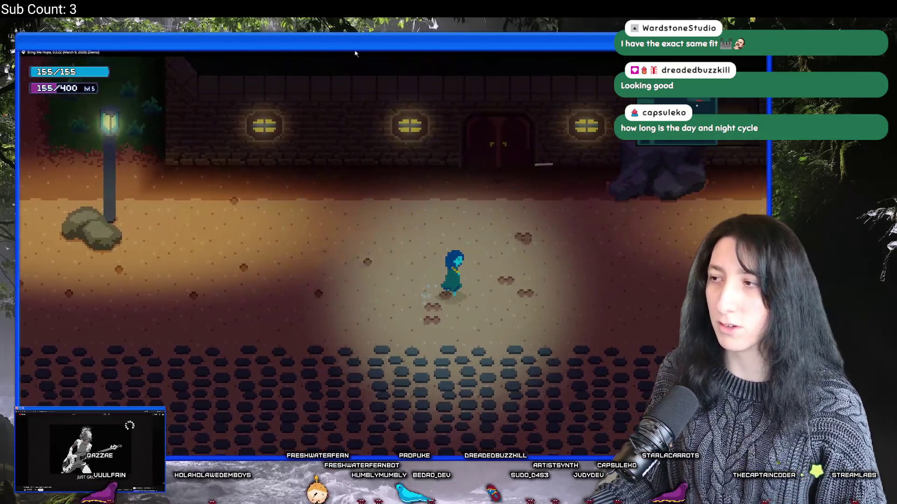
# Step: Walk past the lit building, forest and eastern bridge, then close the game
pyautogui.press('d')
pyautogui.press('w')
pyautogui.press('s')
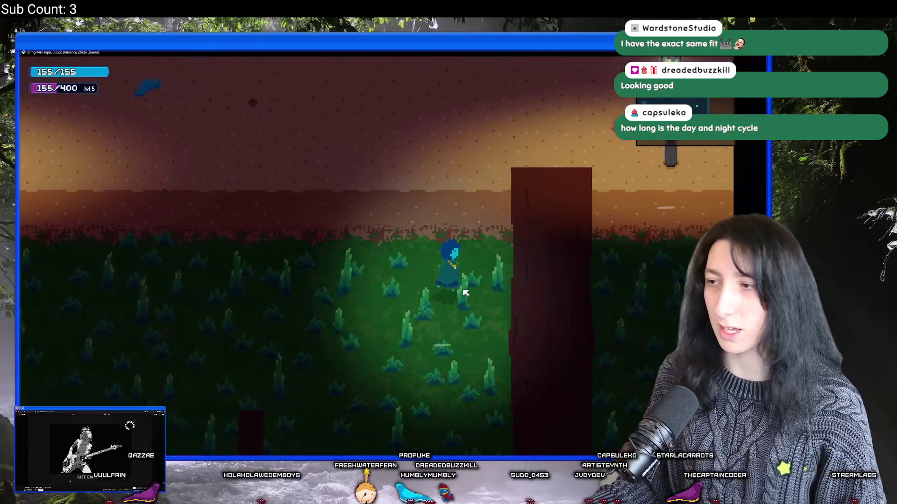
pyautogui.press('w')
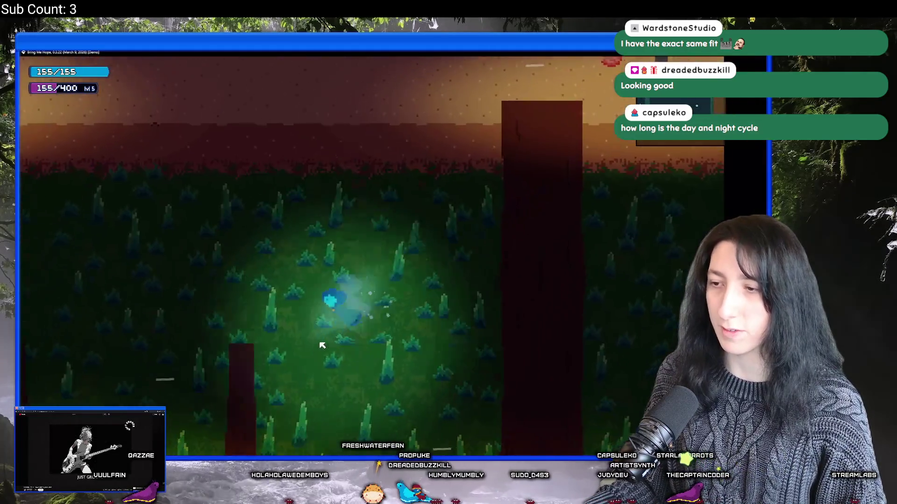
pyautogui.press('s')
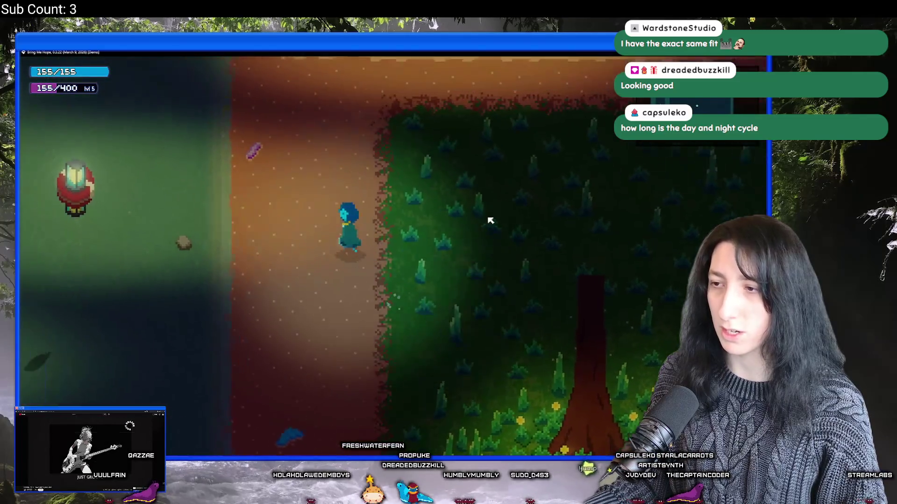
pyautogui.press('a')
pyautogui.press('d')
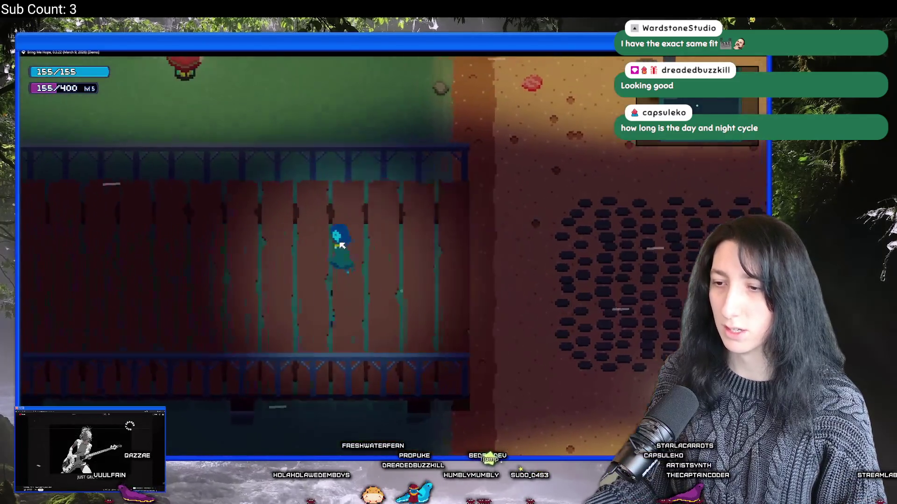
pyautogui.press('d')
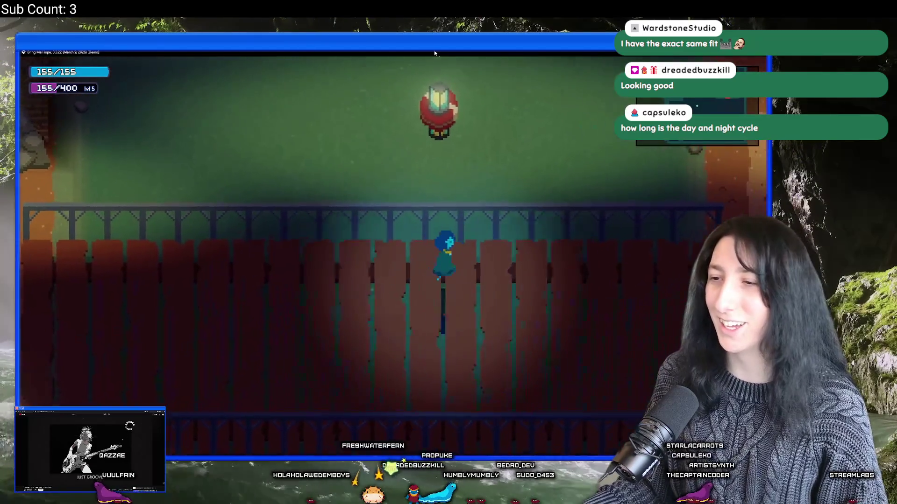
pyautogui.press('d')
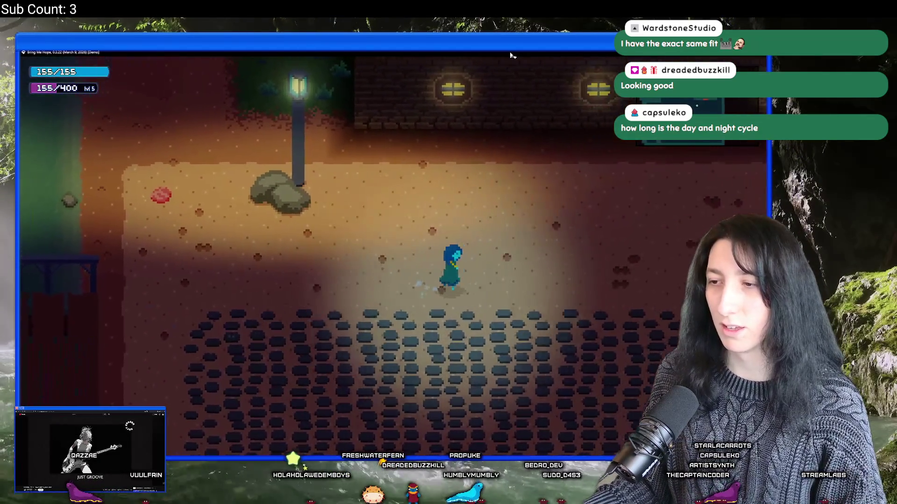
pyautogui.press('s')
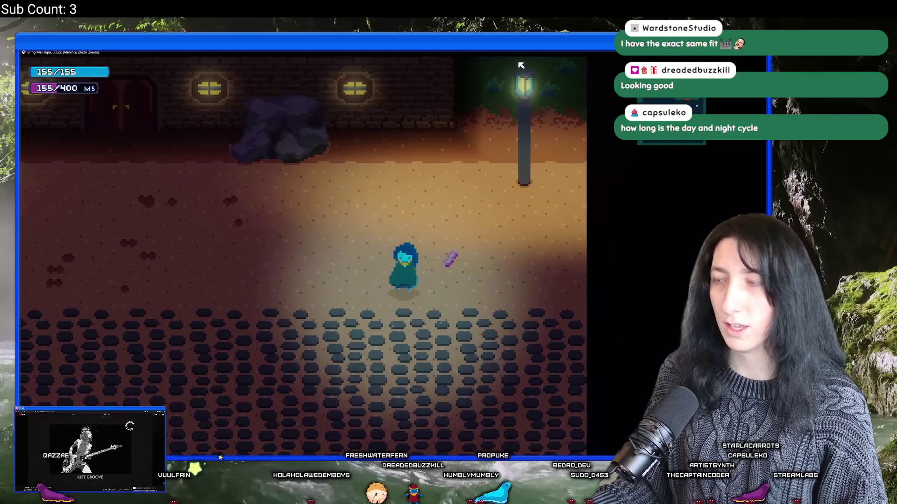
pyautogui.press('Escape')
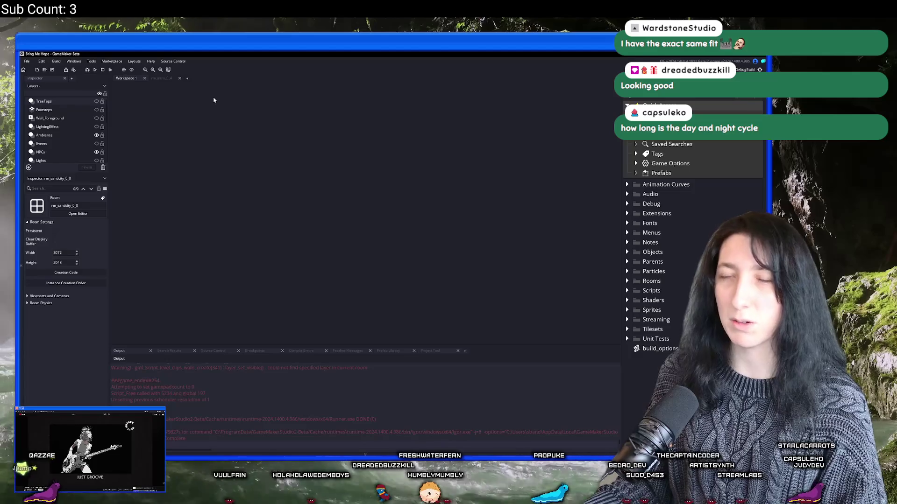
# Step: Open rm_sandcity_2 from an asset search for 'sandcity_2'
pyautogui.hotkey('ctrl', 't')
pyautogui.write('sandcity_2')
pyautogui.press('Return')
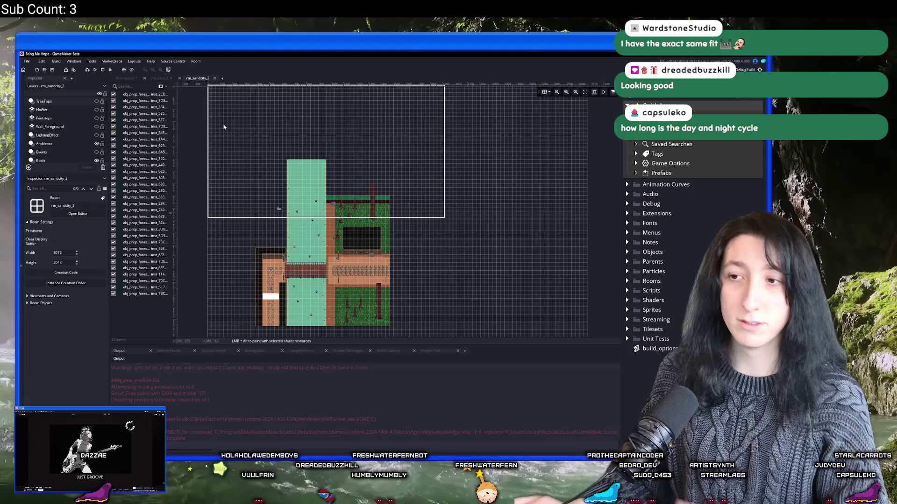
pyautogui.scroll(10, 234, 182)
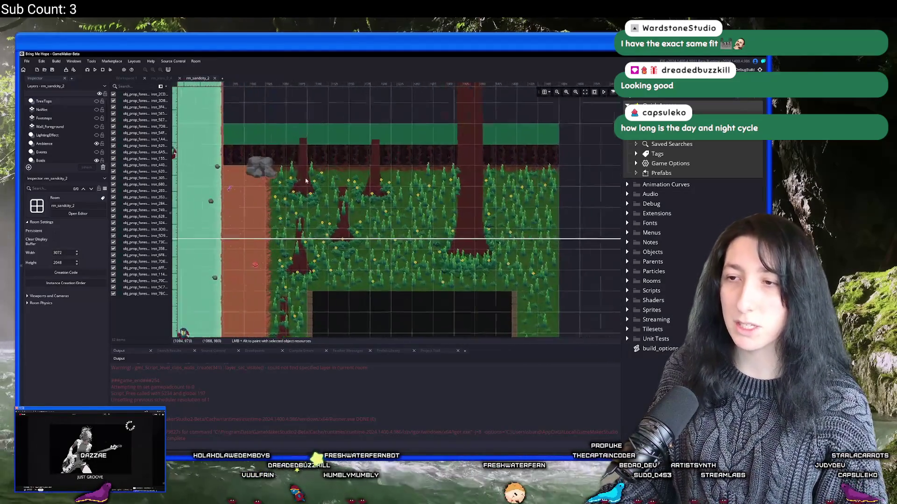
pyautogui.scroll(-5, 65, 136)
# Step: Select the TreeTops layer and turn on its visibility over the forest
pyautogui.click(71, 151)
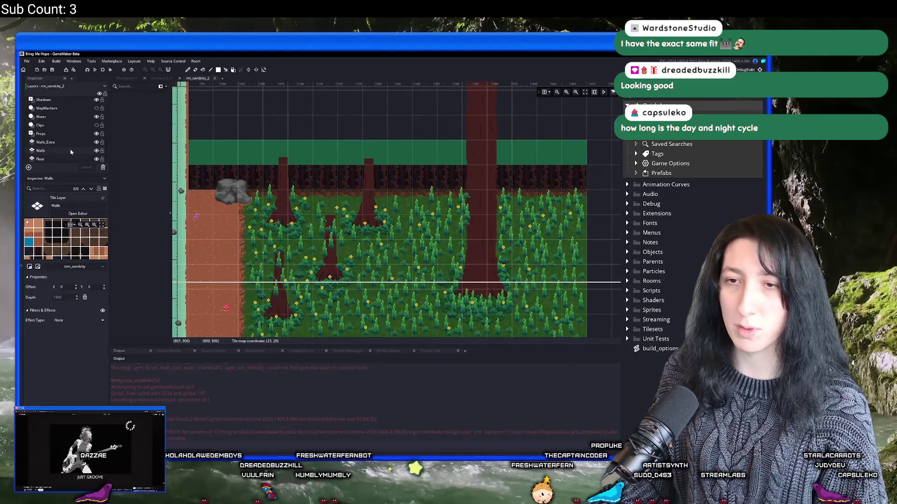
pyautogui.scroll(5, 84, 126)
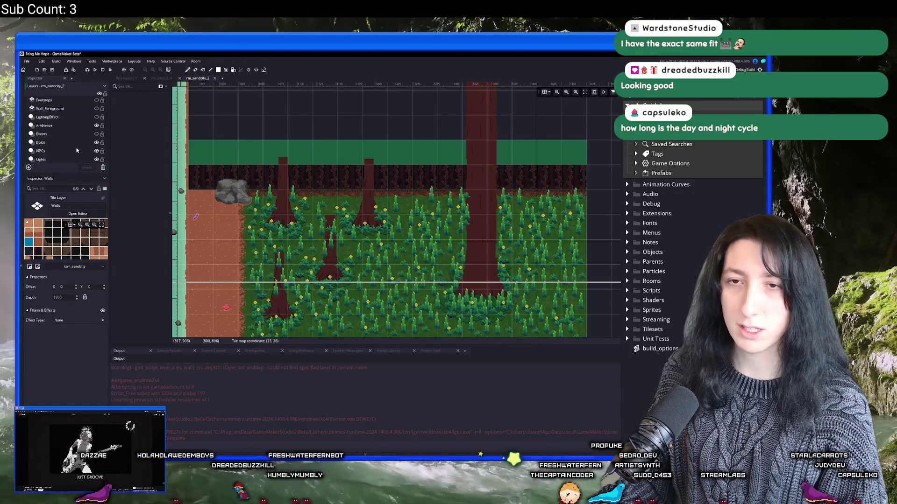
pyautogui.click(89, 101)
pyautogui.click(97, 101)
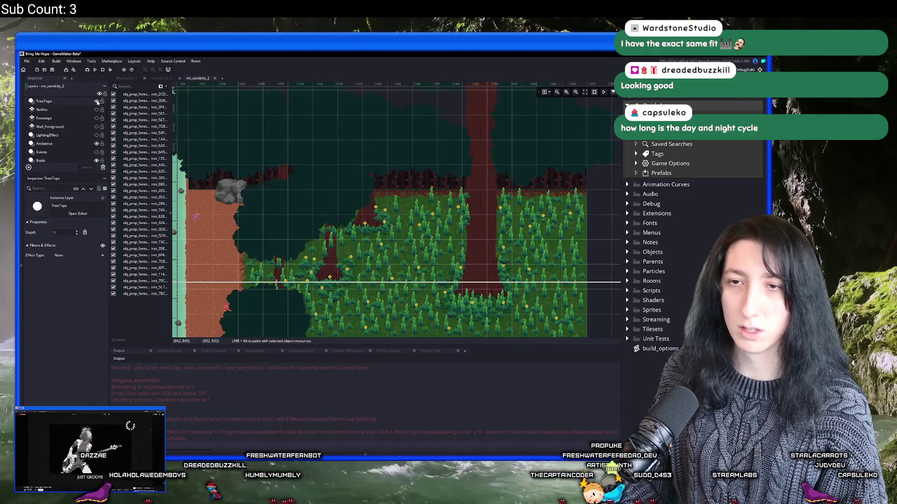
pyautogui.scroll(-5, 236, 171)
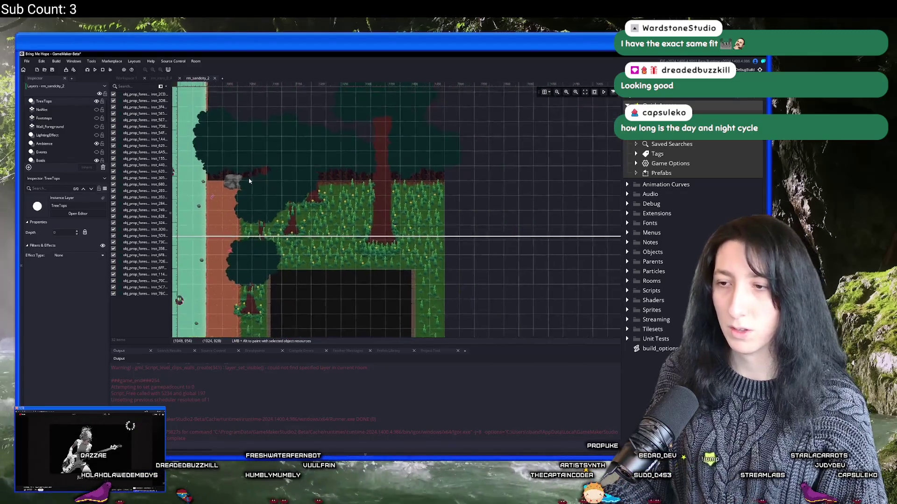
pyautogui.scroll(3, 327, 186)
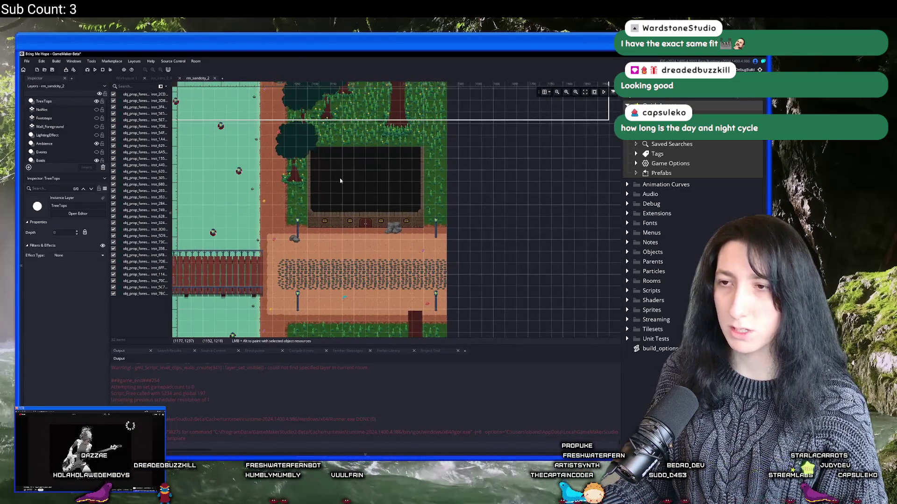
pyautogui.keyDown('alt'); pyautogui.click(302, 137); pyautogui.keyUp('alt')
pyautogui.scroll(-3, 299, 140)
pyautogui.scroll(5, 282, 82)
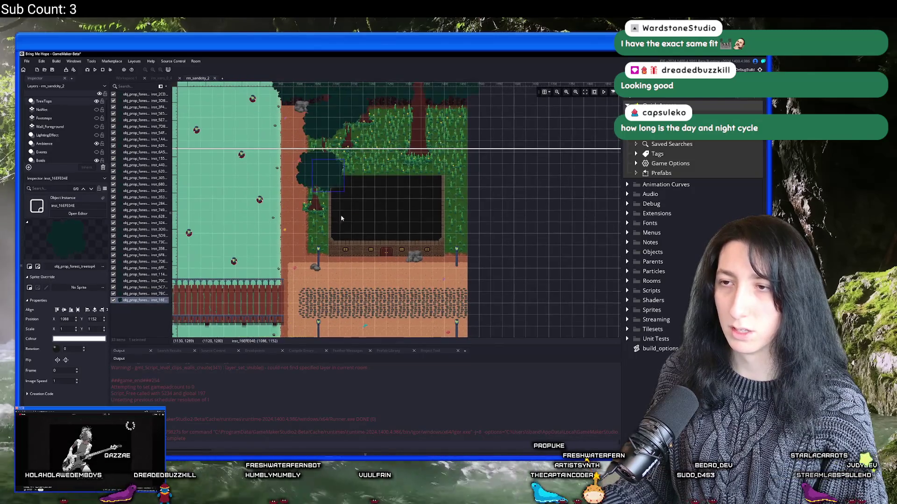
pyautogui.hotkey('ctrl', 'z')
pyautogui.hotkey('ctrl', 'v')
pyautogui.scroll(-4, 276, 126)
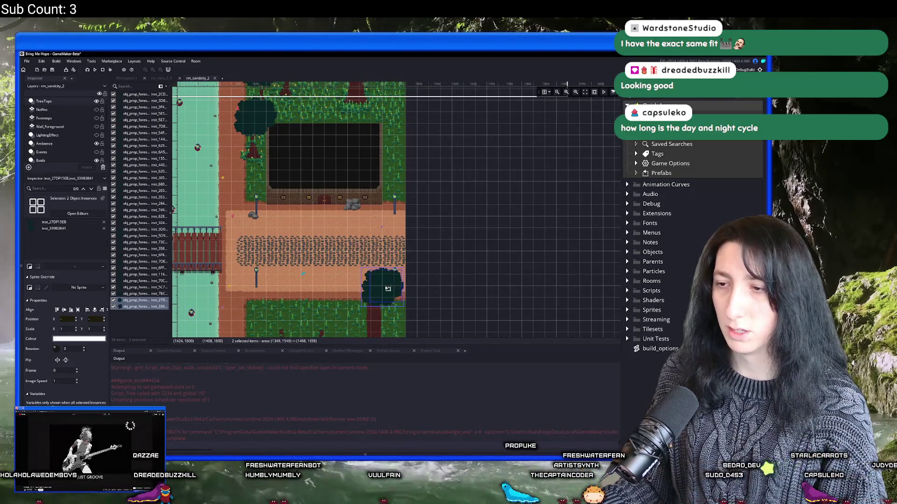
pyautogui.scroll(-3, 373, 276)
pyautogui.click(353, 225)
pyautogui.hotkey('ctrl', 'v')
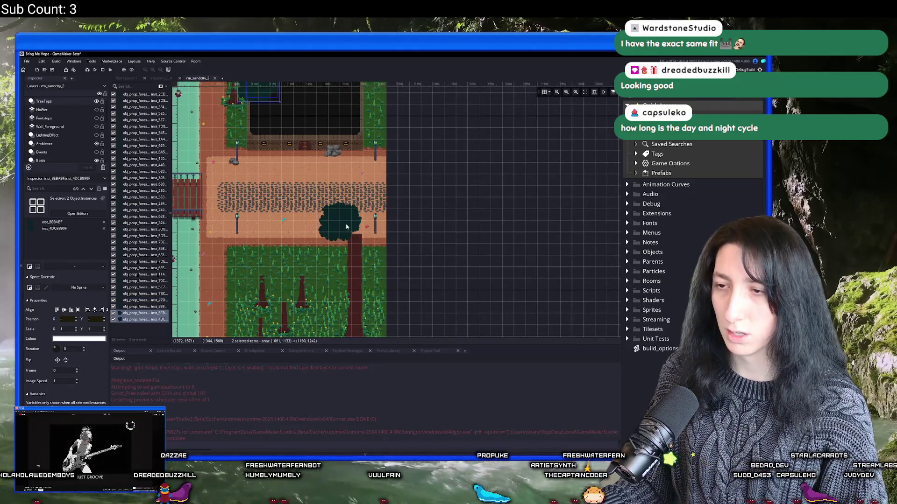
pyautogui.moveTo(378, 255); pyautogui.dragTo(382, 254)
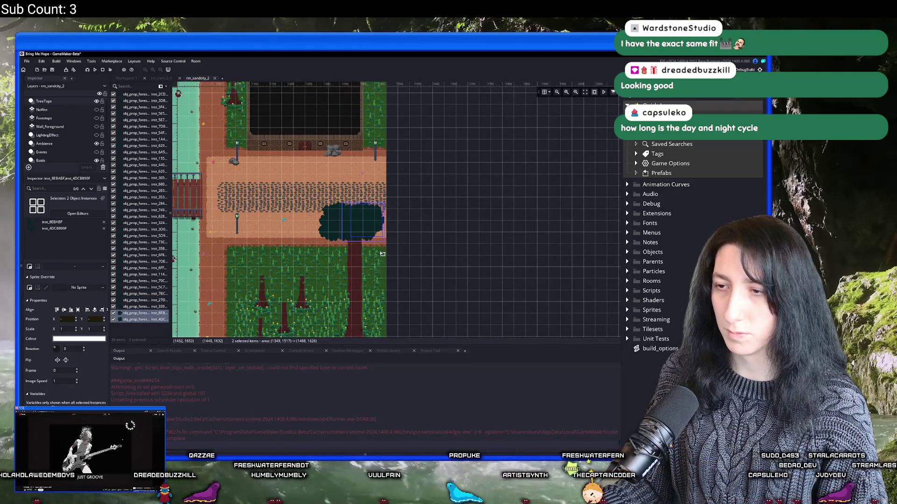
pyautogui.scroll(2, 374, 241)
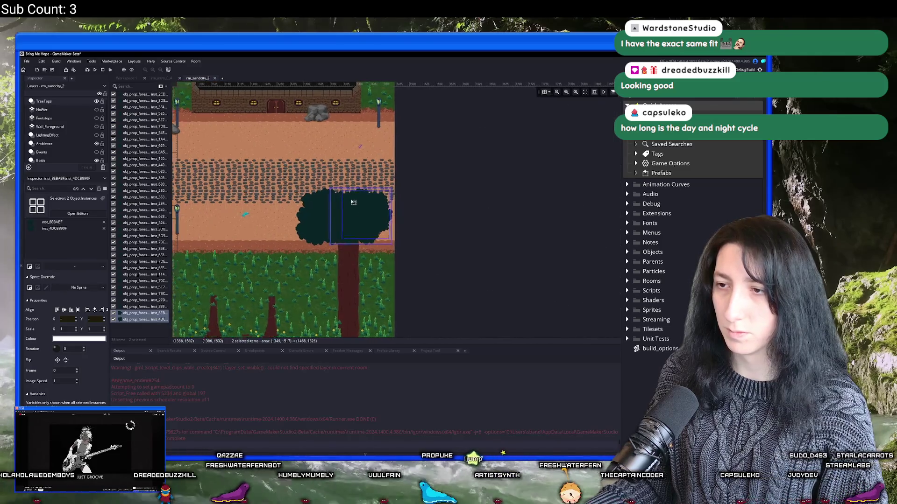
pyautogui.scroll(1, 360, 233)
pyautogui.scroll(-2, 355, 169)
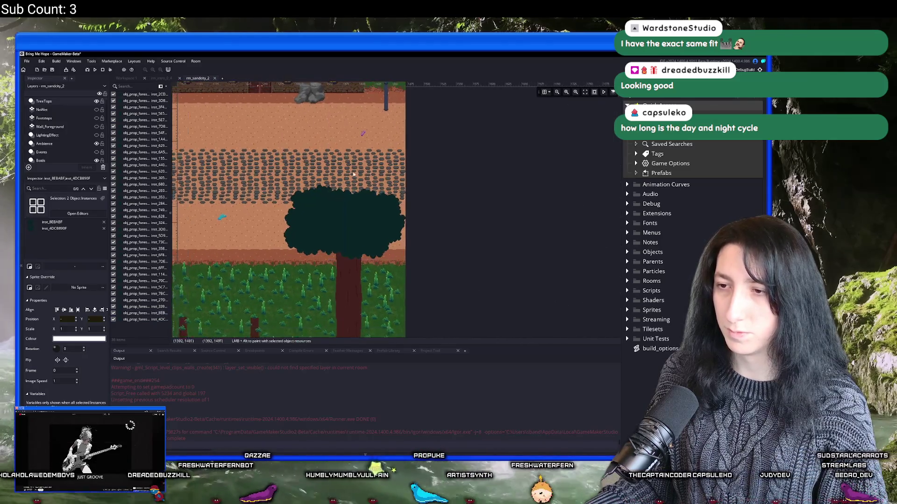
pyautogui.click(321, 196)
pyautogui.moveTo(320, 196); pyautogui.dragTo(329, 195)
pyautogui.hotkey('ctrl', 'v')
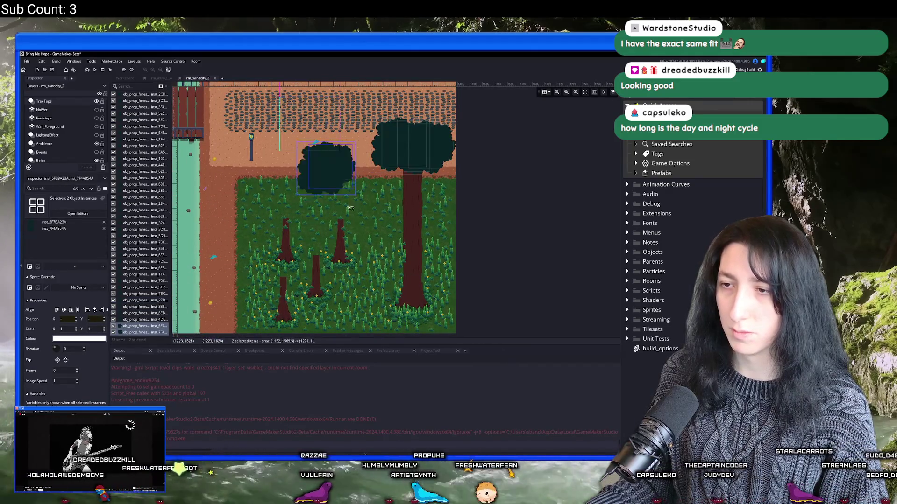
pyautogui.click(351, 213)
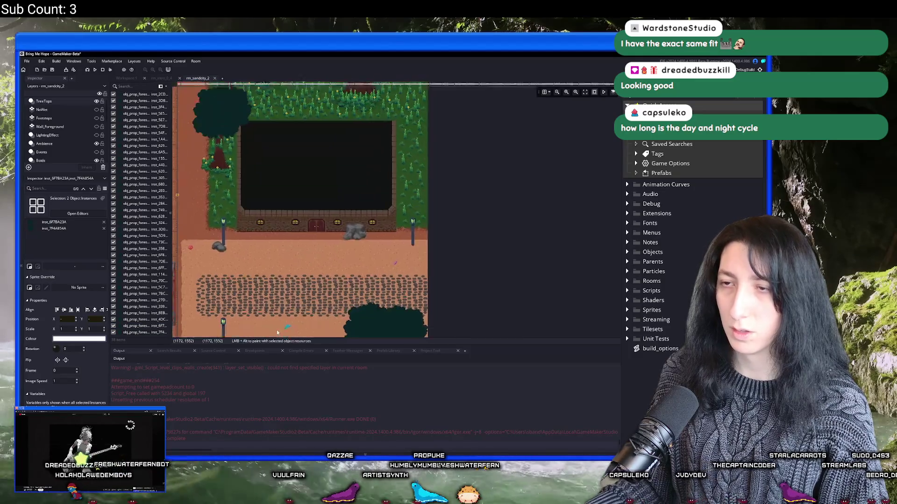
pyautogui.scroll(-5, 266, 160)
pyautogui.scroll(2, 266, 160)
pyautogui.scroll(2, 267, 160)
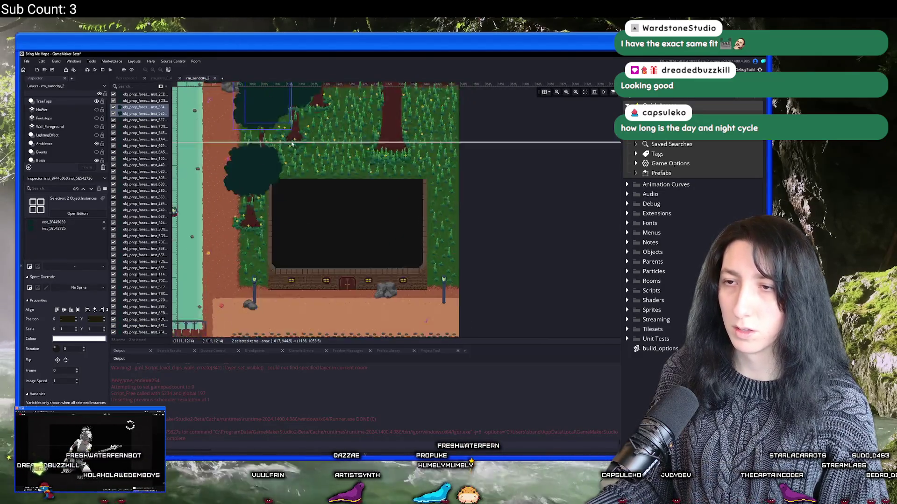
pyautogui.scroll(3, 328, 137)
pyautogui.hotkey('ctrl', 'v')
pyautogui.moveTo(345, 115)
pyautogui.mouseDown()
pyautogui.moveTo(356, 186)
pyautogui.moveTo(373, 216)
pyautogui.mouseUp()
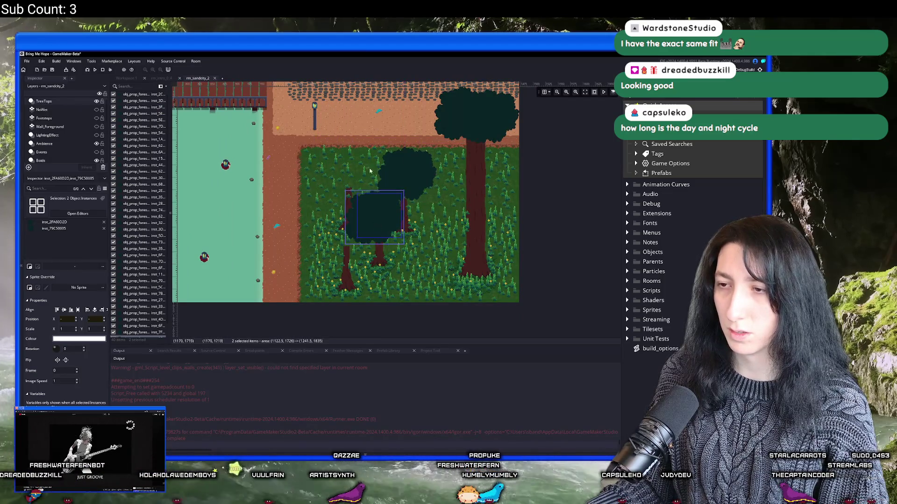
pyautogui.moveTo(398, 176)
pyautogui.mouseDown()
pyautogui.moveTo(436, 188)
pyautogui.moveTo(343, 247)
pyautogui.mouseUp()
pyautogui.hotkey('ctrl', 'v')
pyautogui.click(434, 210)
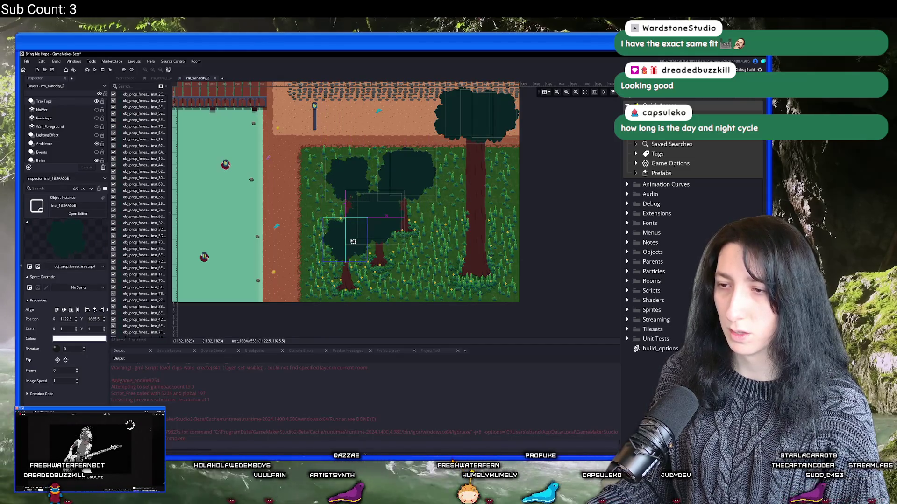
pyautogui.scroll(3, 395, 306)
pyautogui.scroll(3, 396, 306)
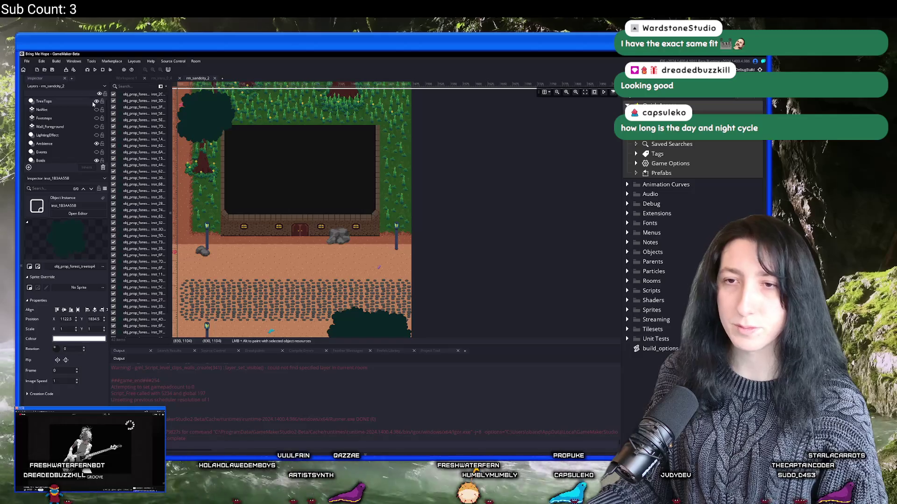
pyautogui.scroll(2, 289, 210)
pyautogui.scroll(-3, 63, 149)
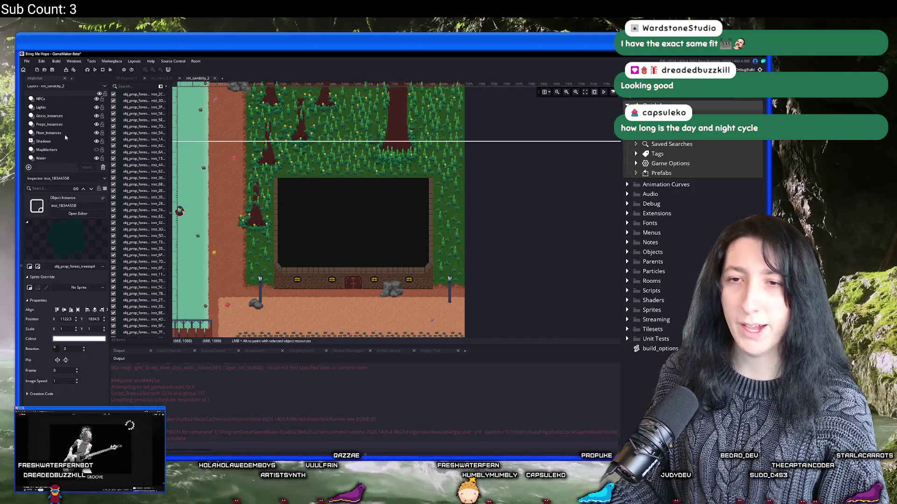
pyautogui.scroll(-1, 66, 137)
pyautogui.scroll(-2, 80, 147)
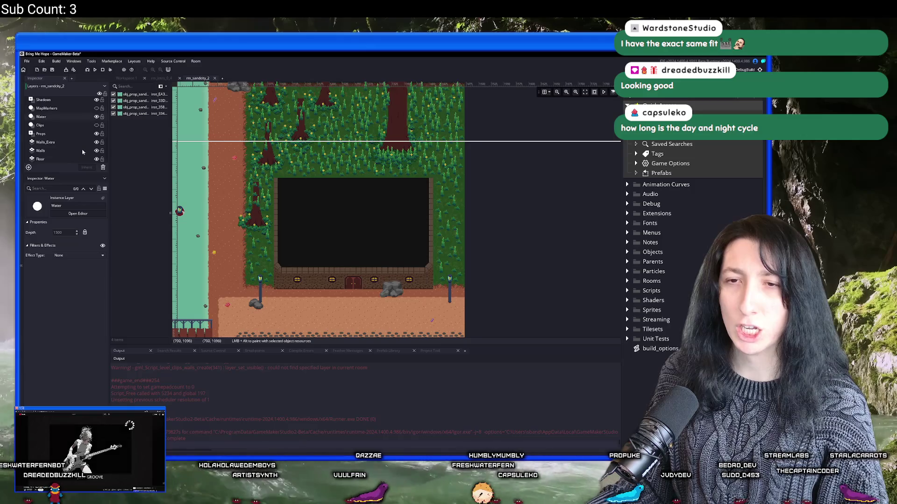
pyautogui.click(85, 144)
pyautogui.click(97, 142)
pyautogui.scroll(4, 173, 187)
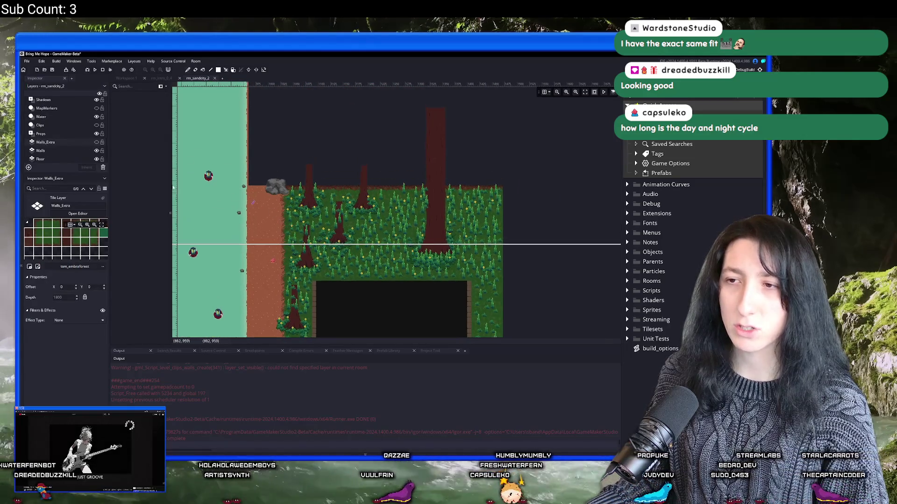
pyautogui.click(96, 142)
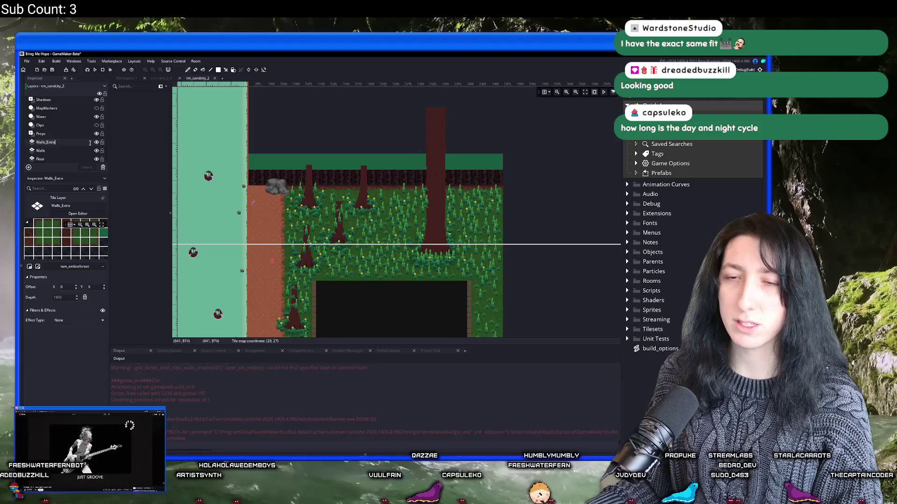
pyautogui.click(86, 149)
pyautogui.hotkey('ctrl', 'shift', 'f')
pyautogui.press('Return')
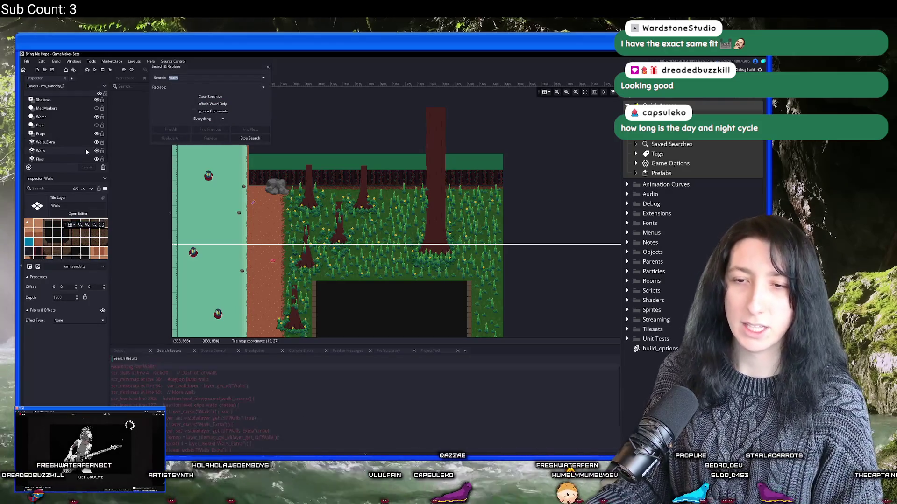
# Step: Open scr_aura at the Walls tilemap line from the search results
pyautogui.click(268, 384)
pyautogui.scroll(-4, 244, 384)
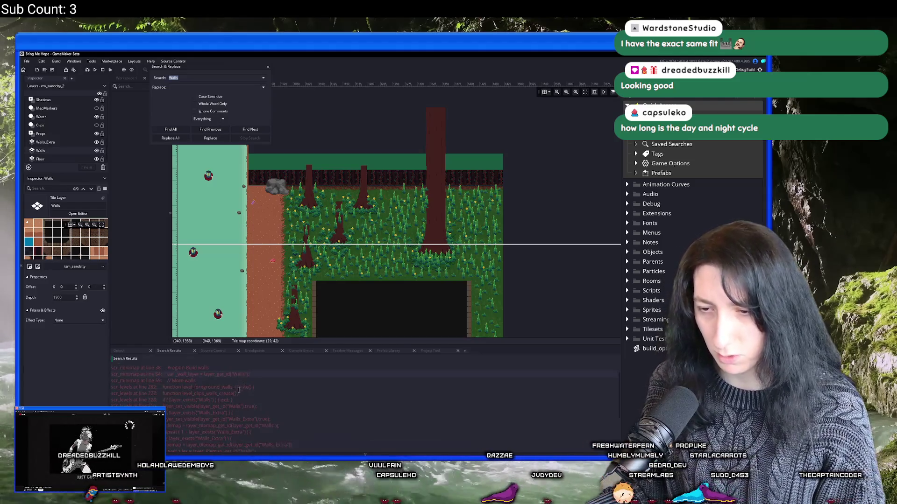
pyautogui.doubleClick(209, 391)
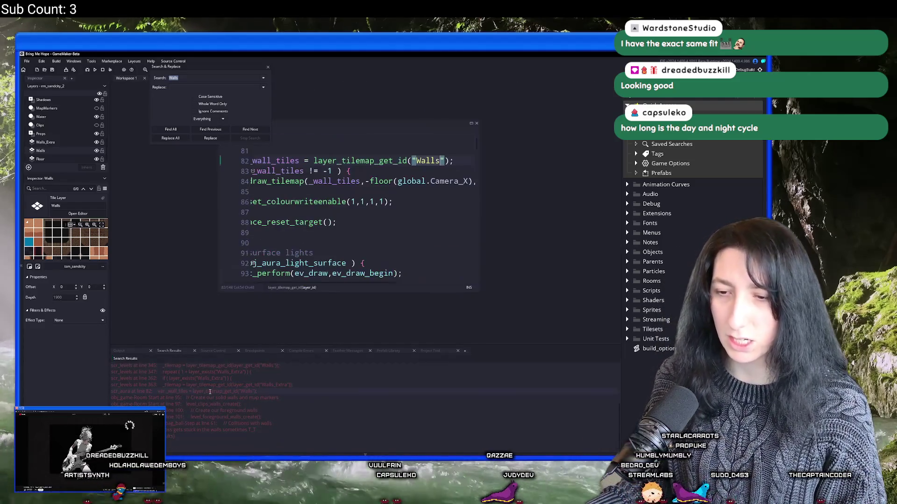
pyautogui.moveTo(478, 182); pyautogui.dragTo(591, 183)
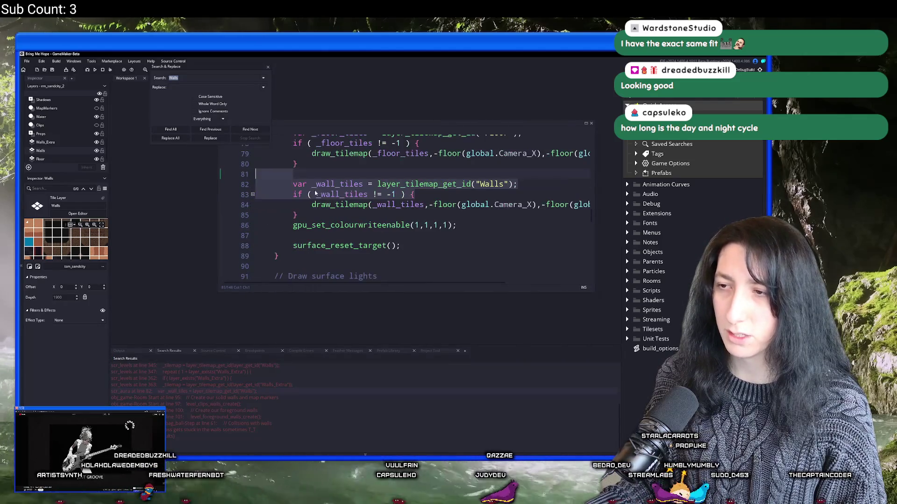
pyautogui.moveTo(397, 124); pyautogui.dragTo(341, 119)
# Step: Duplicate the _wall_tiles drawing block and point the copy at 'Walls_Extra'
pyautogui.click(277, 205)
pyautogui.moveTo(277, 204); pyautogui.dragTo(196, 169)
pyautogui.hotkey('ctrl', 'd')
pyautogui.doubleClick(430, 229)
pyautogui.write('Walls_Extra')
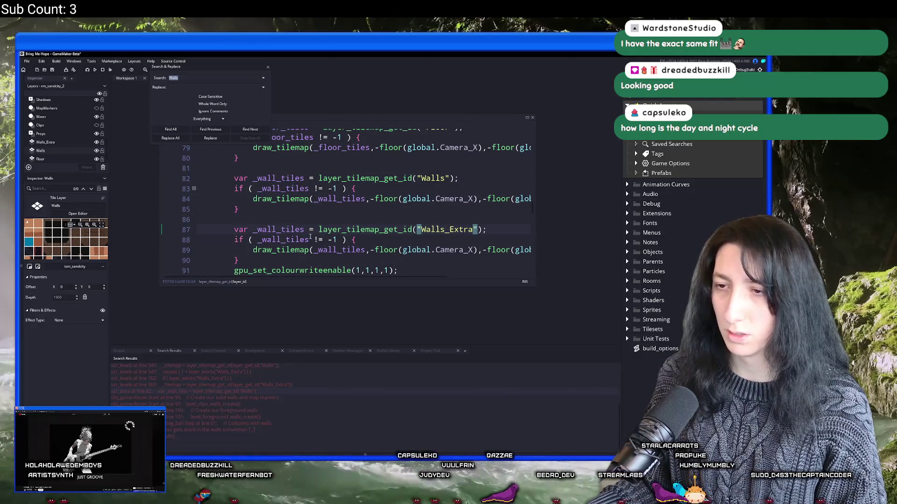
# Step: Rename the copied block's variable to _wall_extra_tiles on lines 87–89
pyautogui.doubleClick(279, 230)
pyautogui.write('_wall_extra_tiles')
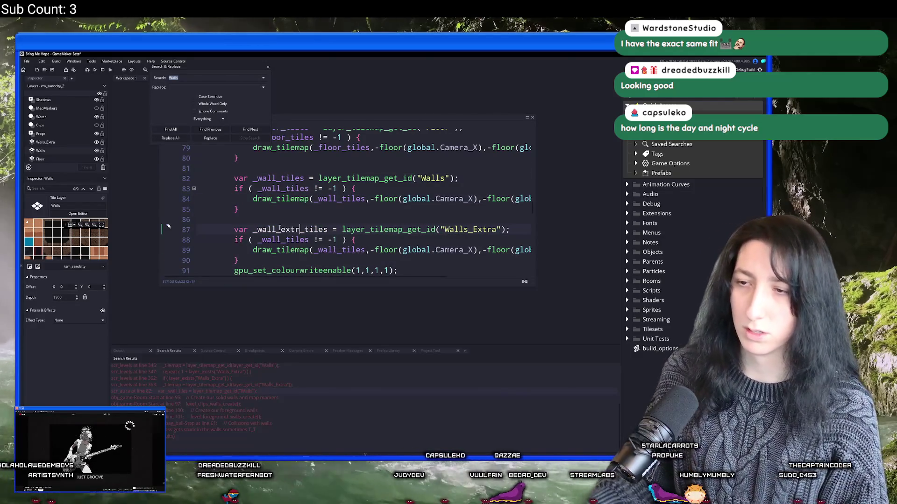
pyautogui.doubleClick(280, 230)
pyautogui.hotkey('ctrl', 'c')
pyautogui.doubleClick(282, 240)
pyautogui.hotkey('ctrl', 'v')
pyautogui.doubleClick(339, 250)
pyautogui.hotkey('ctrl', 'v')
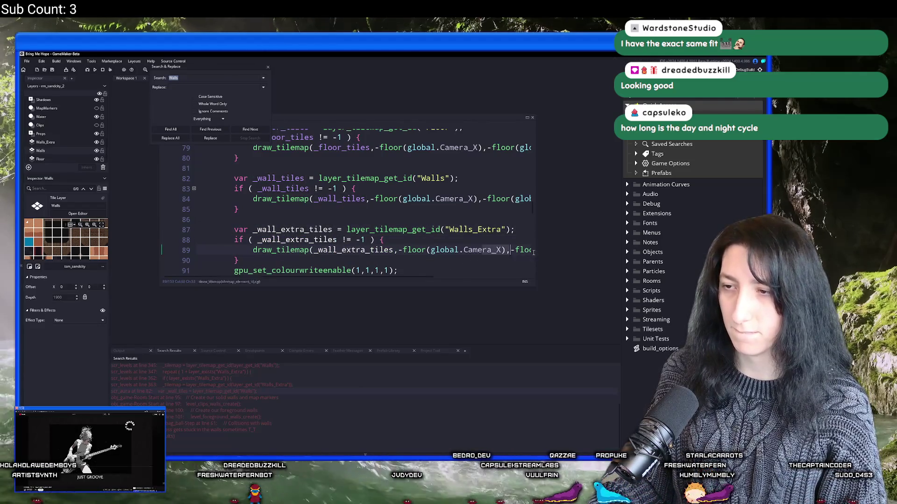
# Step: Close the project search and review the new Walls_Extra lines
pyautogui.press('End')
pyautogui.click(268, 67)
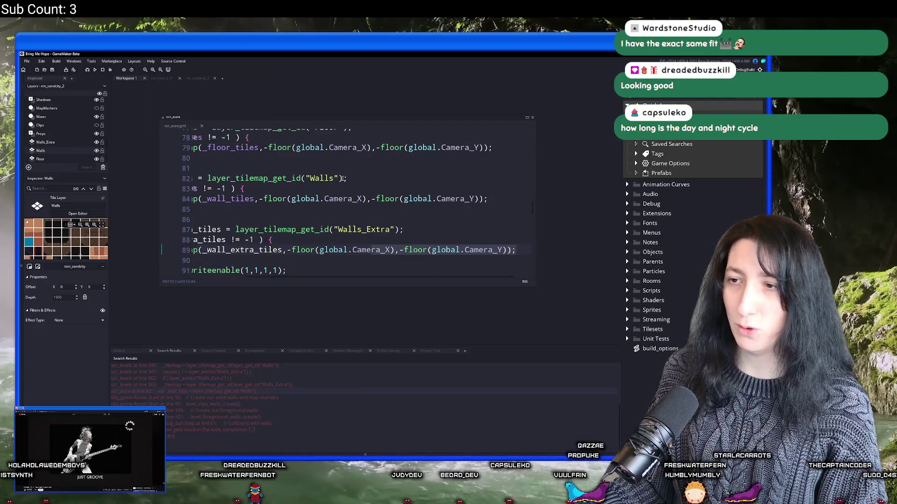
pyautogui.click(363, 229)
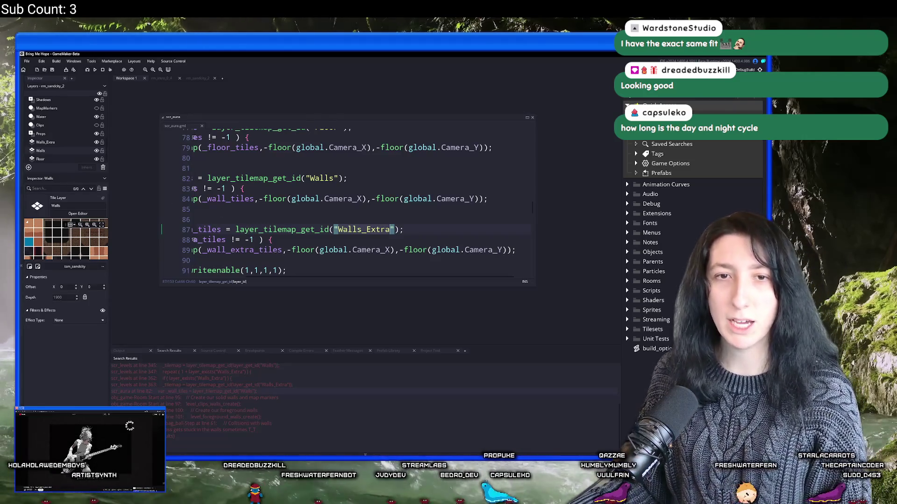
pyautogui.click(207, 216)
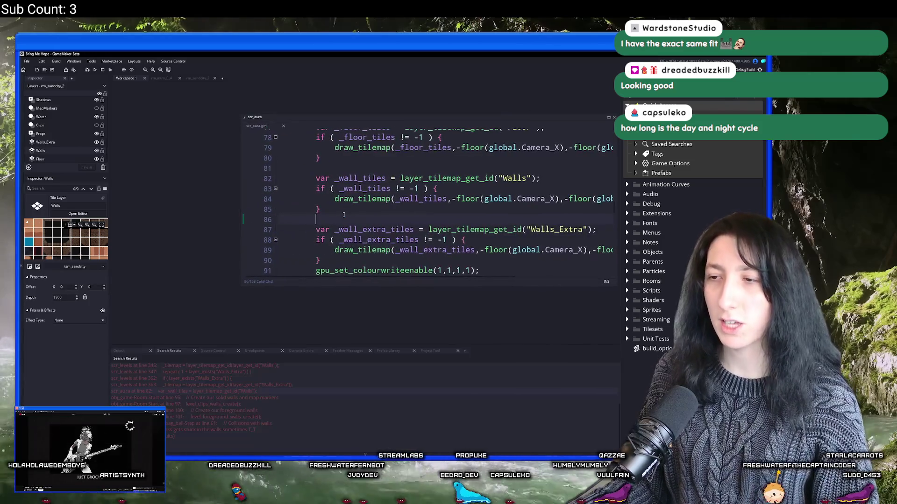
# Step: Open the sea elevator station room via asset search 'seael' and zoom around its canvas
pyautogui.hotkey('ctrl', 't')
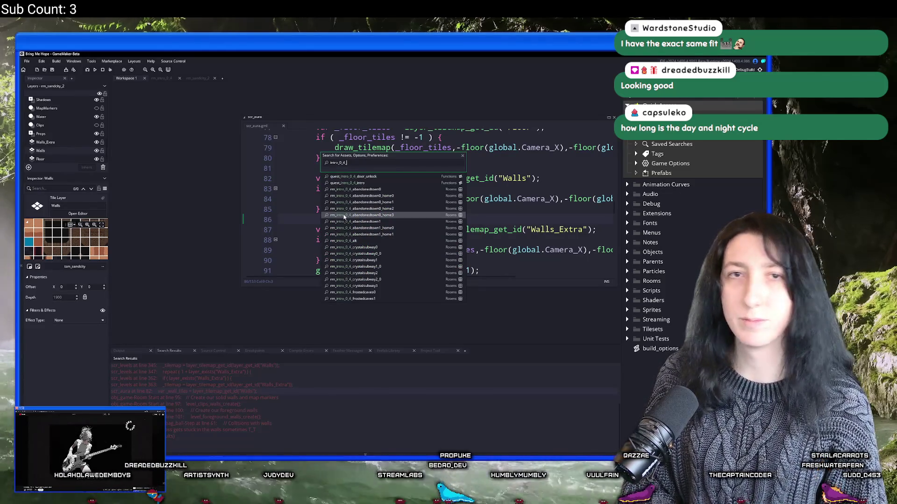
pyautogui.write('seael')
pyautogui.press('Return')
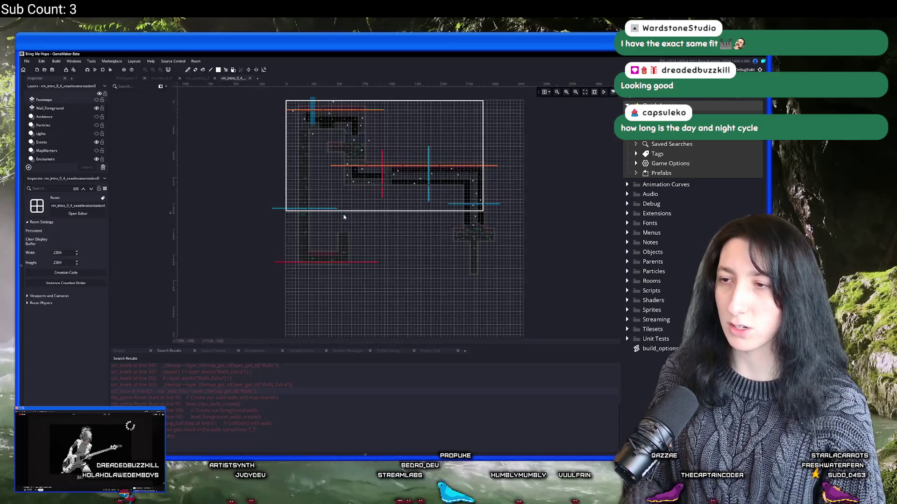
pyautogui.scroll(3, 321, 160)
pyautogui.scroll(3, 294, 120)
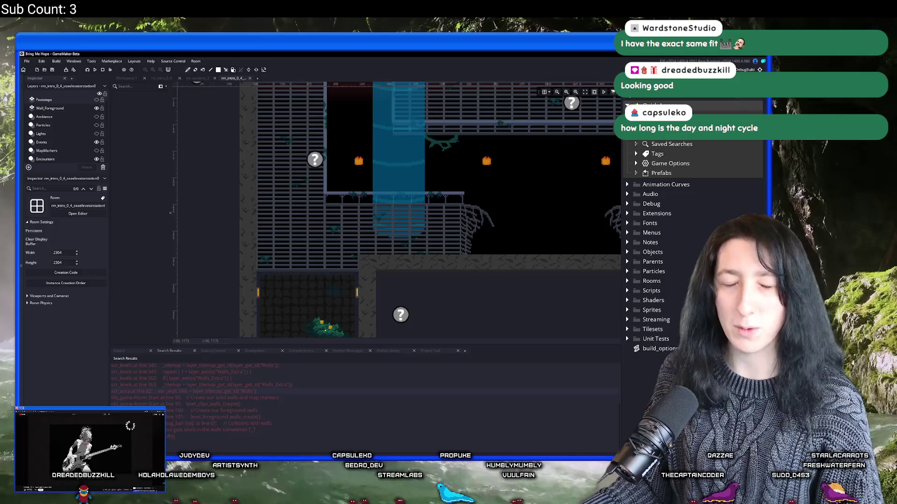
pyautogui.moveTo(199, 214); pyautogui.dragTo(166, 232)
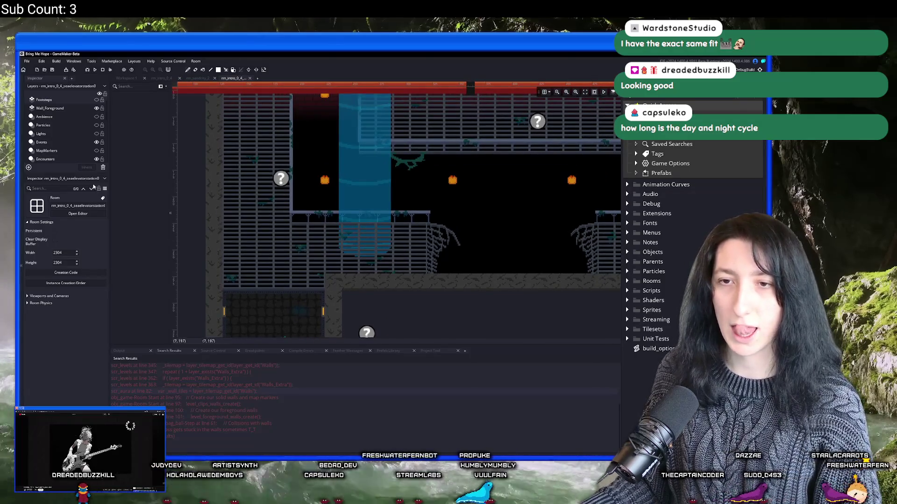
pyautogui.scroll(-3, 69, 142)
pyautogui.scroll(-5, 70, 140)
# Step: Select the Floor tile layer and hide then show its tiles to compare
pyautogui.click(71, 134)
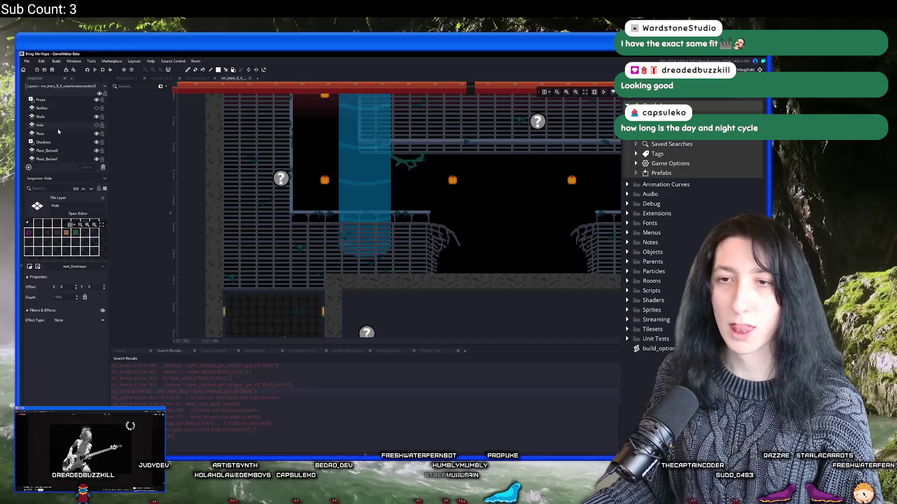
pyautogui.click(97, 134)
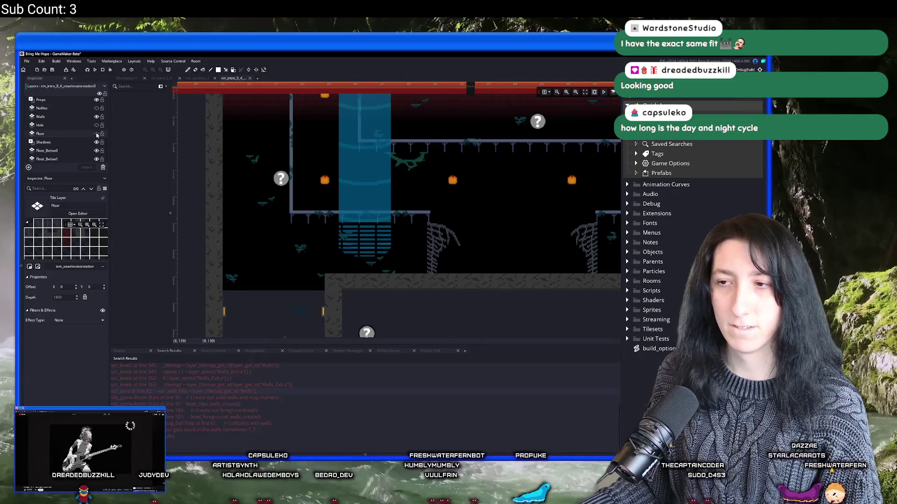
pyautogui.click(97, 134)
pyautogui.scroll(6, 80, 136)
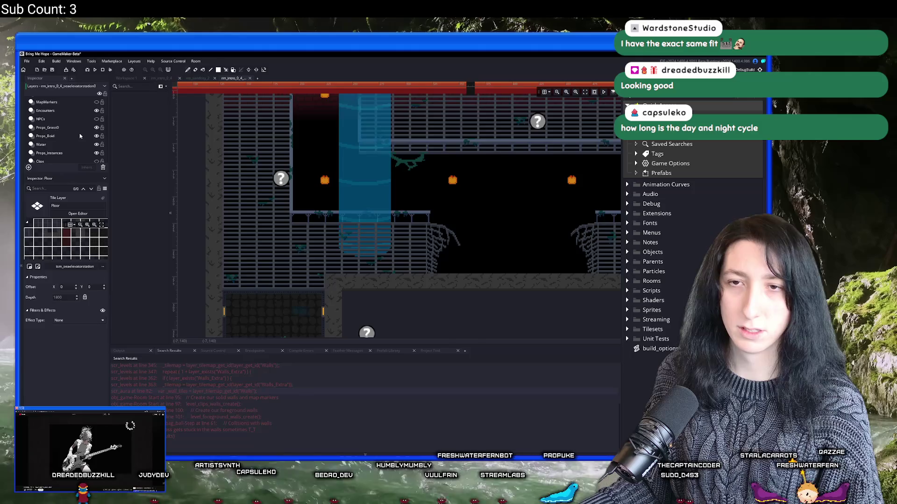
pyautogui.scroll(2, 80, 136)
pyautogui.scroll(-5, 91, 121)
# Step: Toggle Floor_Below1's visibility off and on twice, then hide the Floor layer
pyautogui.click(97, 151)
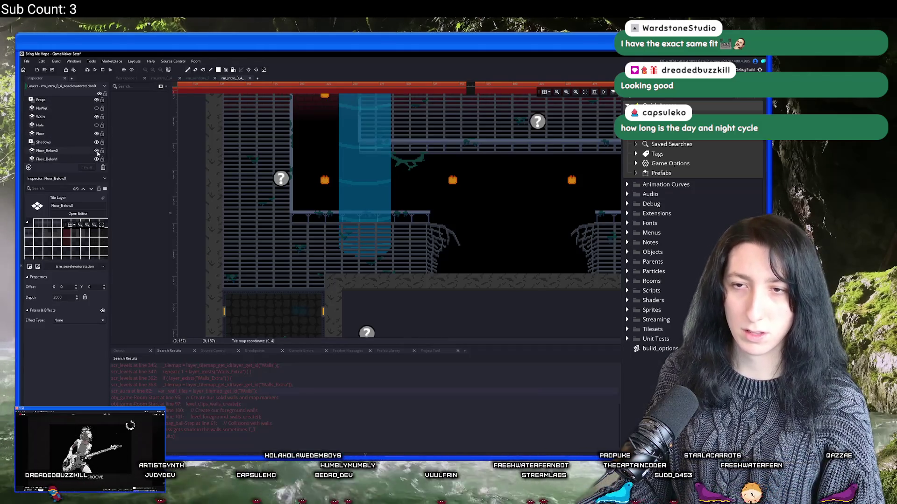
pyautogui.click(97, 159)
pyautogui.click(97, 159)
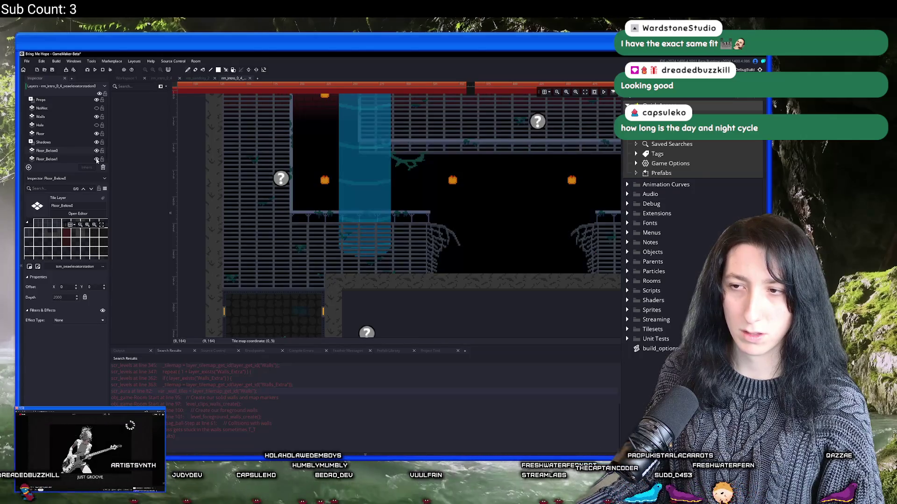
pyautogui.click(97, 160)
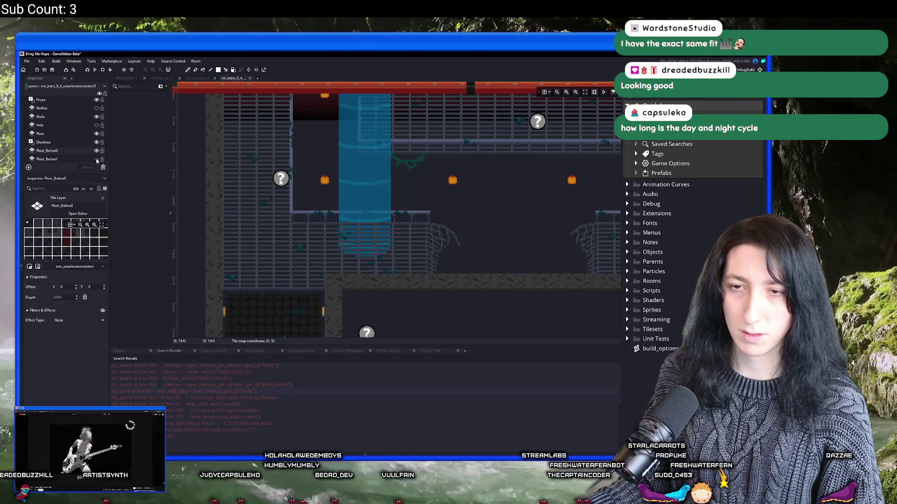
pyautogui.click(97, 159)
pyautogui.click(77, 136)
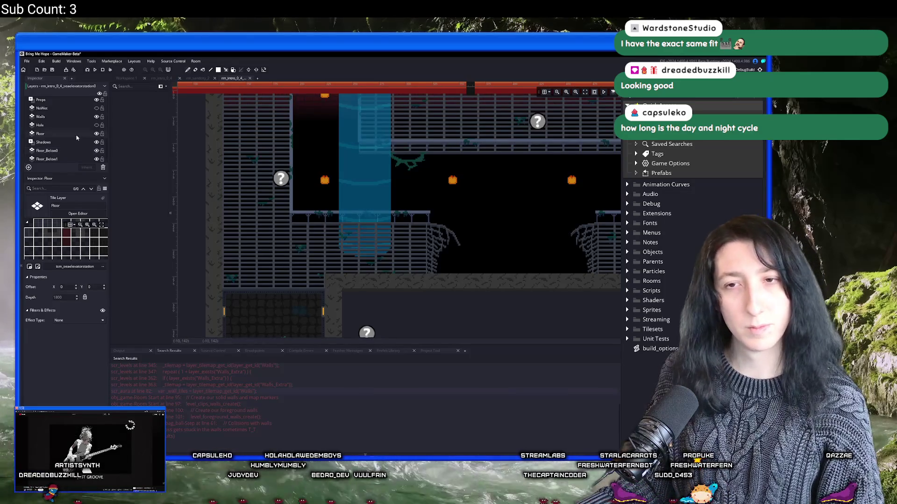
pyautogui.click(96, 135)
pyautogui.click(96, 134)
pyautogui.click(96, 134)
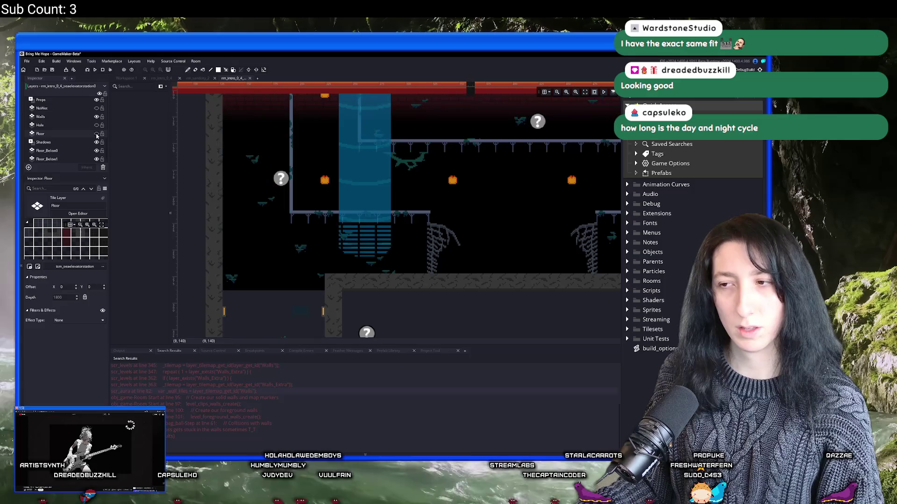
# Step: Compare the room with Floor_Below1 and Floor layers toggled on and off while zooming
pyautogui.click(96, 160)
pyautogui.click(97, 159)
pyautogui.scroll(4, 357, 241)
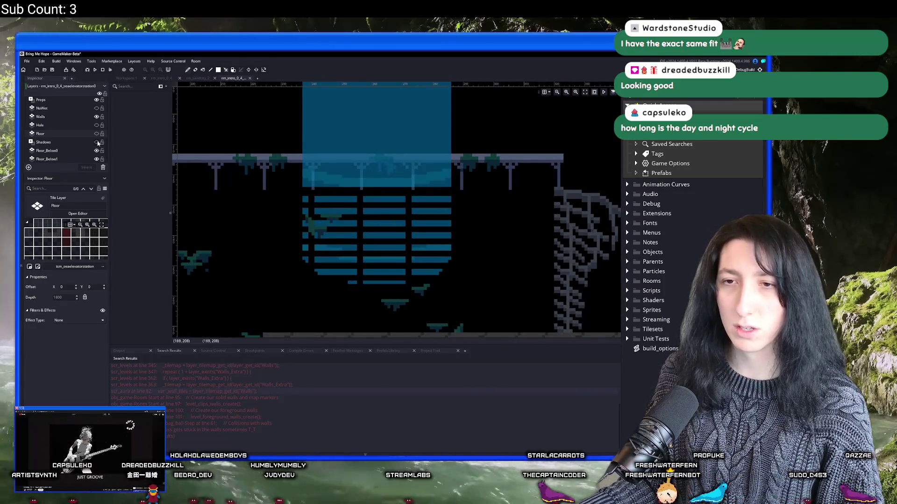
pyautogui.click(98, 134)
pyautogui.click(97, 134)
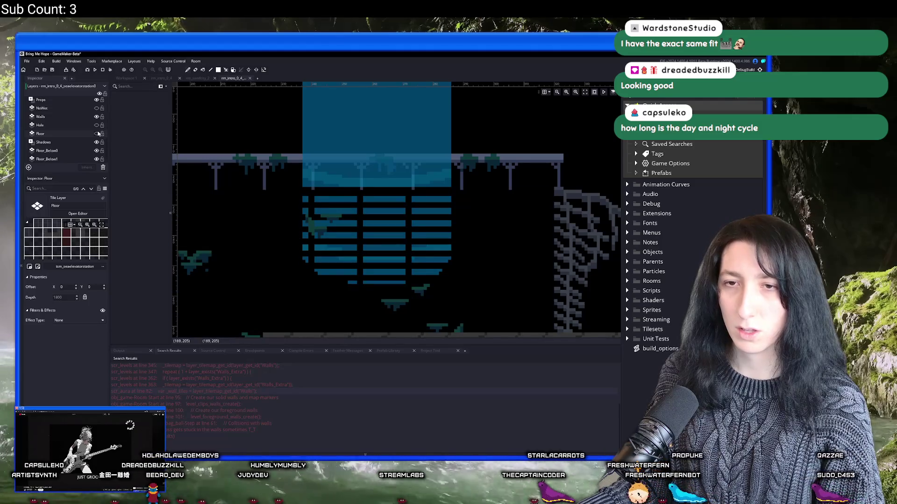
pyautogui.click(97, 133)
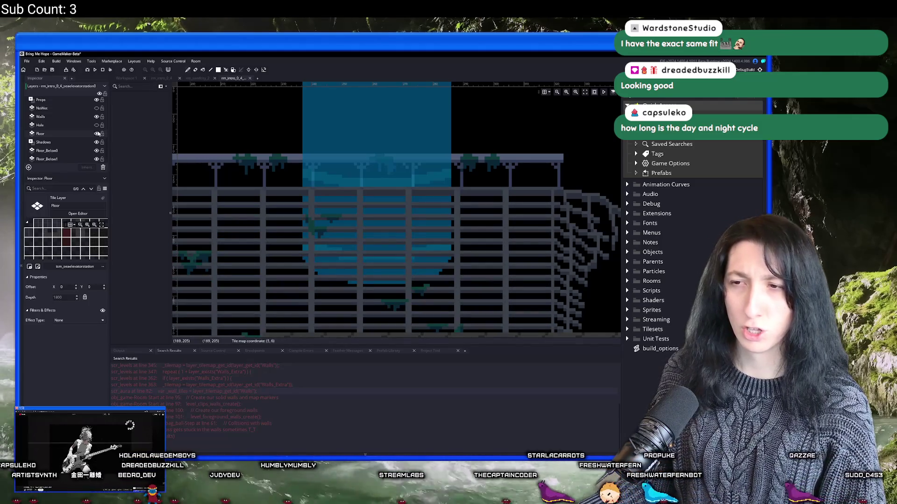
pyautogui.click(97, 133)
pyautogui.scroll(-5, 390, 191)
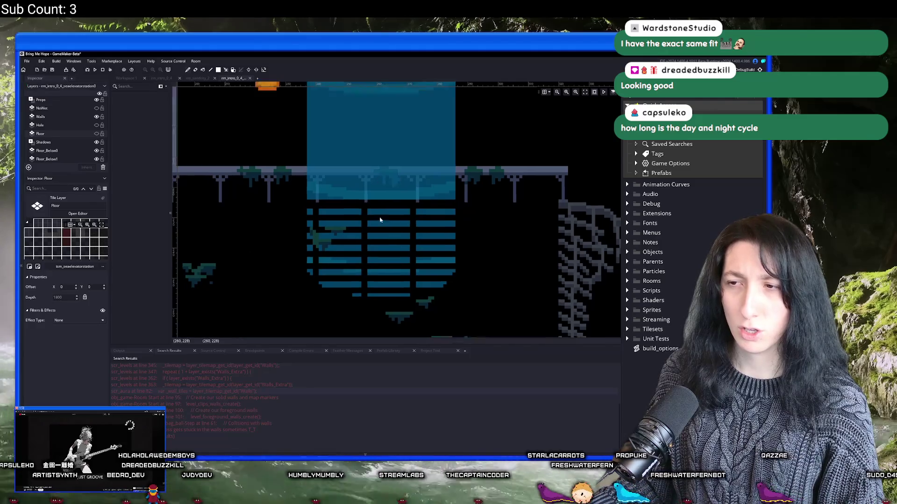
pyautogui.scroll(-2, 376, 222)
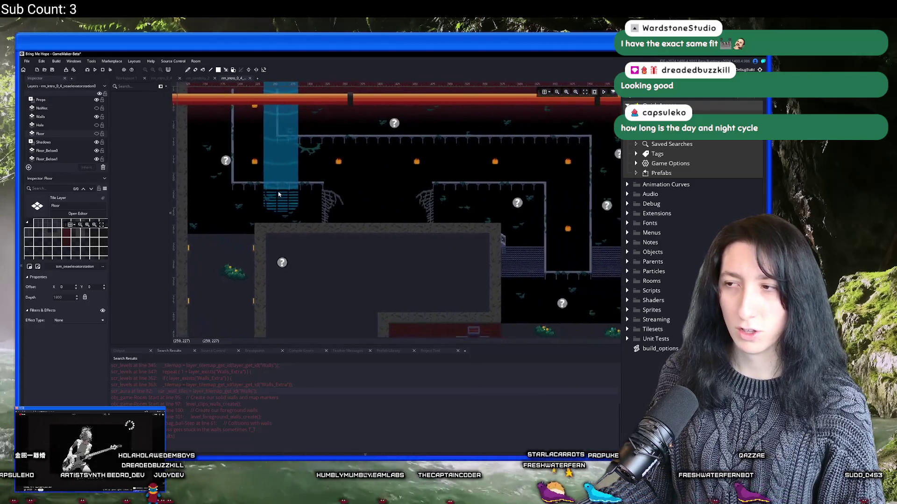
pyautogui.scroll(2, 320, 199)
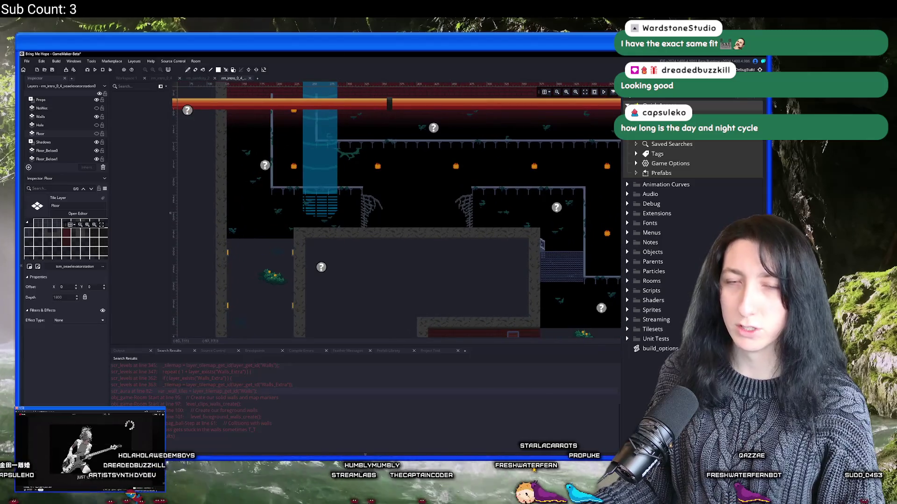
pyautogui.scroll(4, 257, 173)
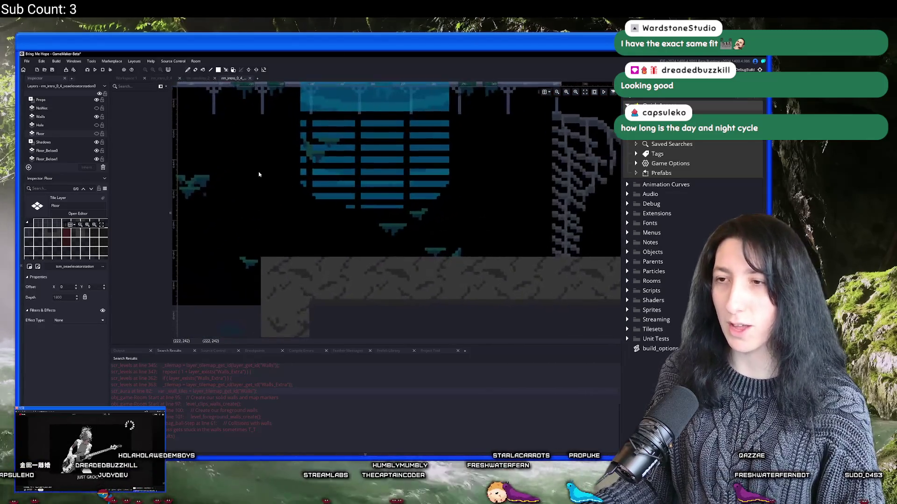
pyautogui.scroll(-3, 257, 172)
# Step: Leave the Floor layer visible after a final comparison and return to the scr_aura script
pyautogui.click(99, 135)
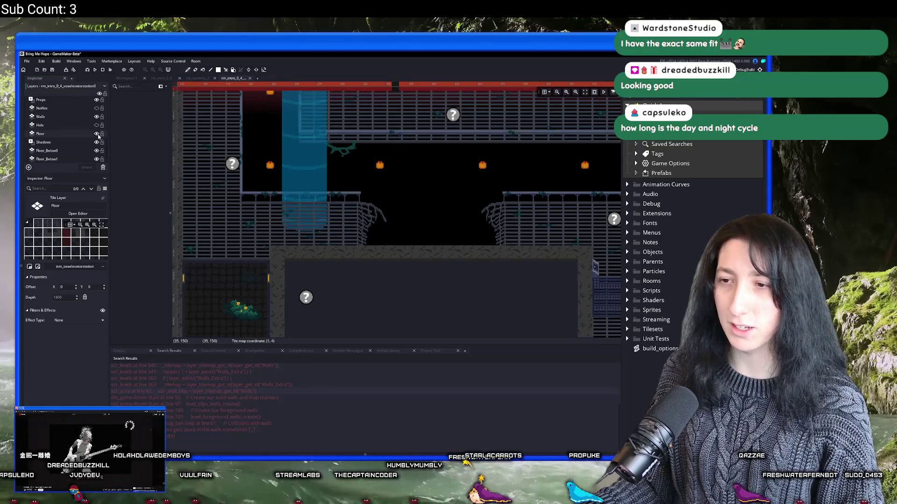
pyautogui.click(99, 136)
pyautogui.click(99, 135)
pyautogui.click(98, 135)
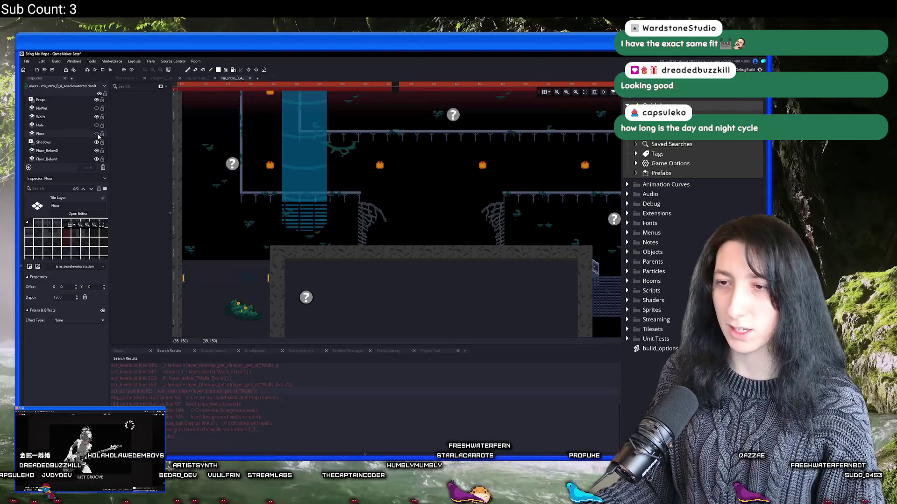
pyautogui.click(98, 136)
pyautogui.scroll(-2, 265, 193)
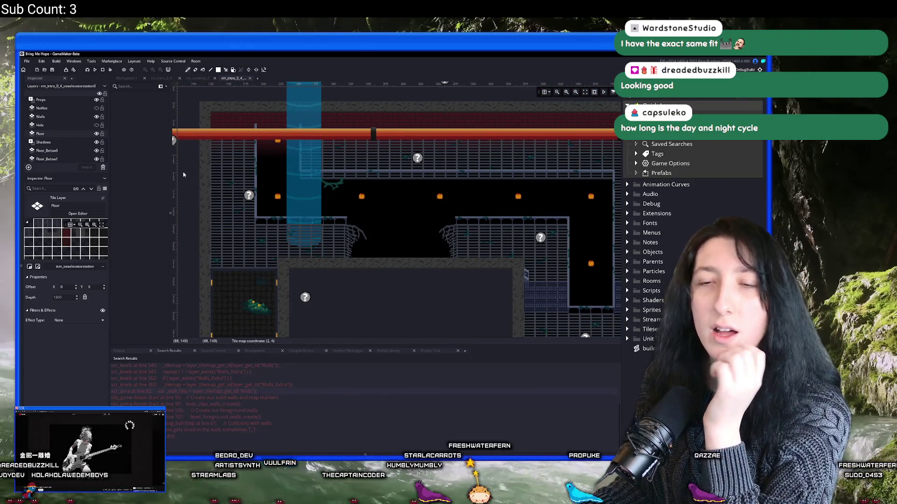
pyautogui.click(125, 79)
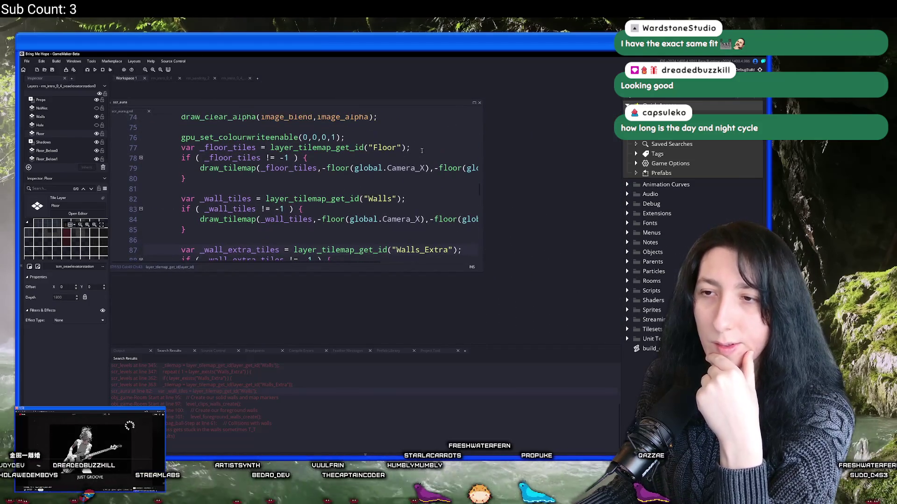
# Step: Maximize the scr_aura code view and build and run the game with F5
pyautogui.click(473, 102)
pyautogui.scroll(3, 430, 199)
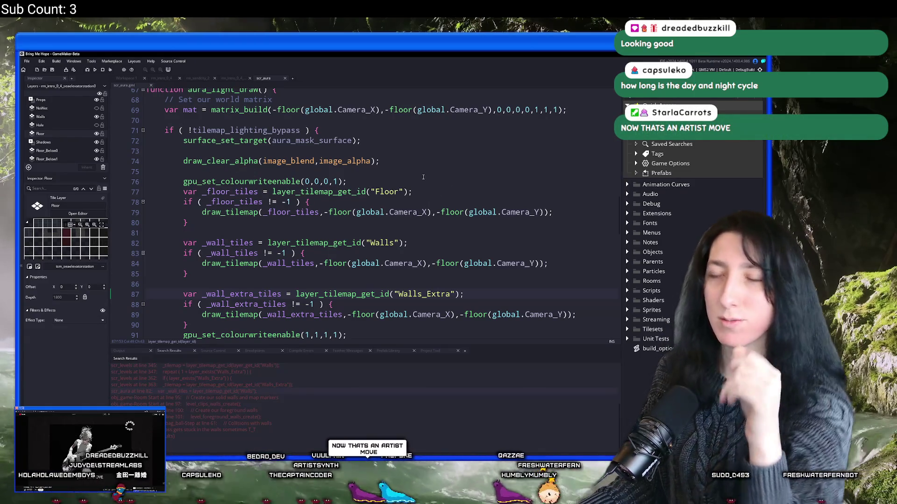
pyautogui.scroll(1, 344, 214)
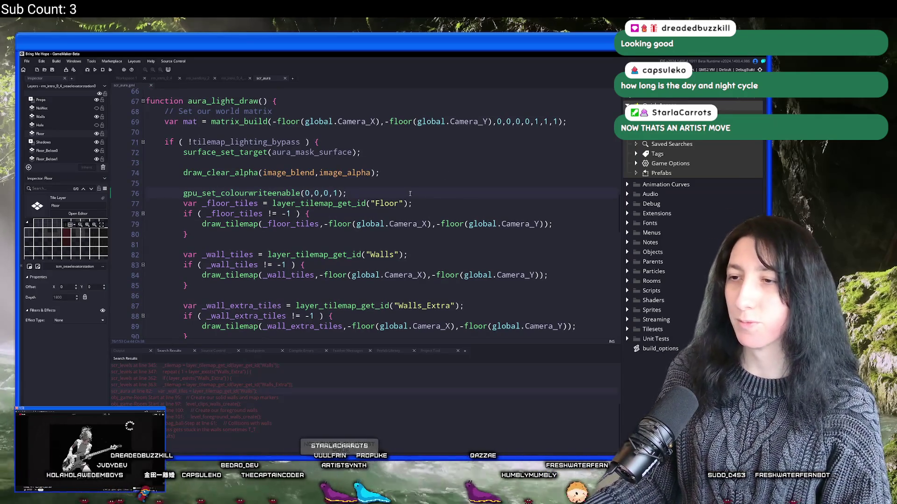
pyautogui.press('F5')
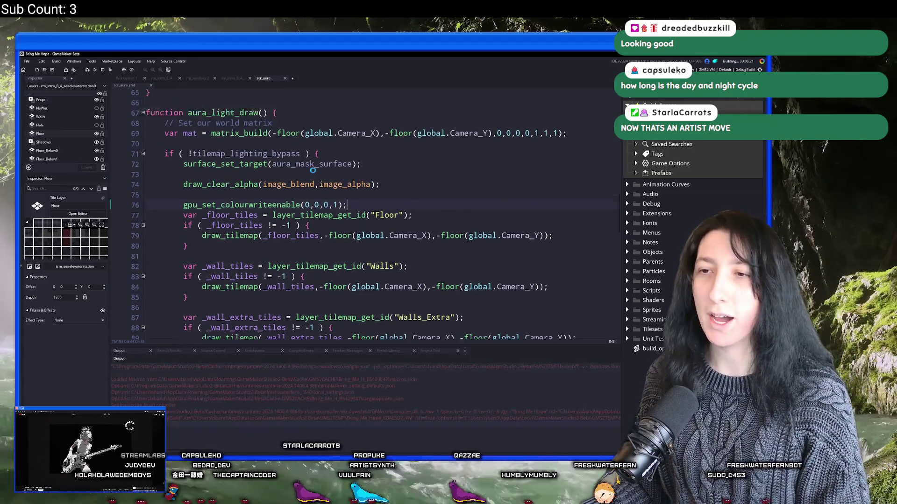
# Step: Start a Story game from the Bring Me Hope title menu
pyautogui.scroll(-2, 316, 167)
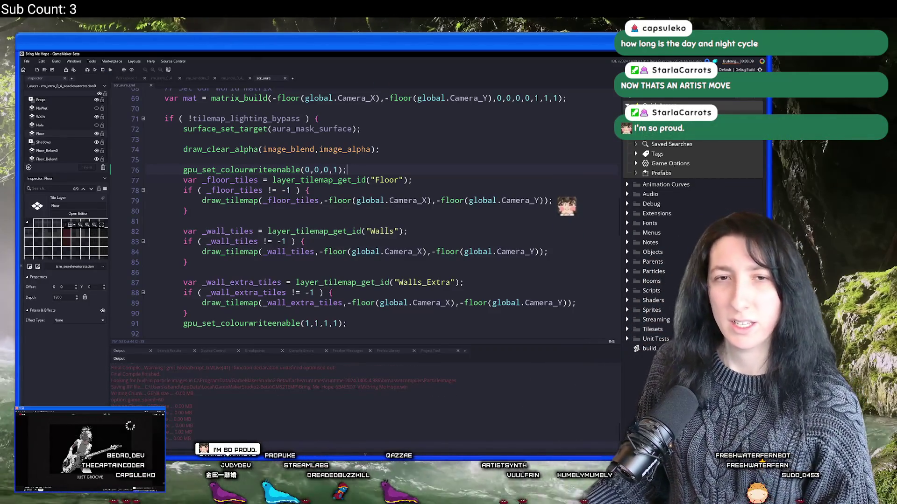
pyautogui.scroll(1, 318, 152)
pyautogui.scroll(-3, 322, 159)
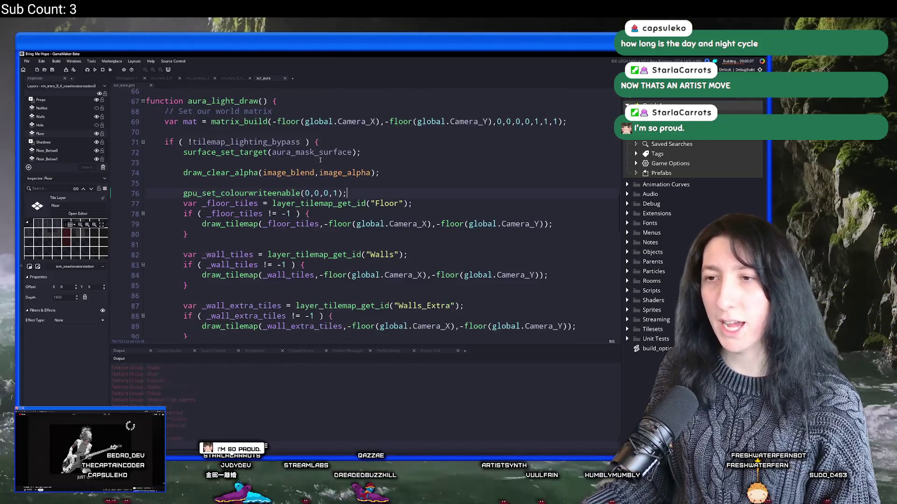
pyautogui.scroll(1, 322, 160)
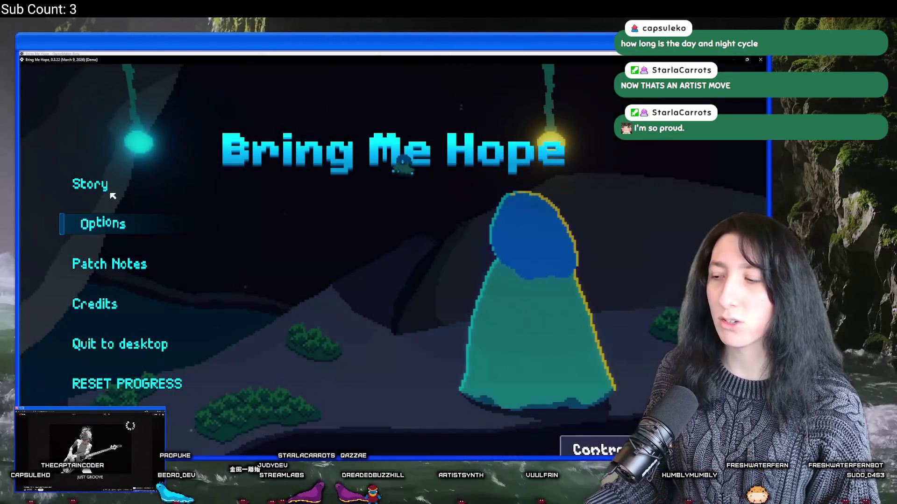
pyautogui.click(104, 186)
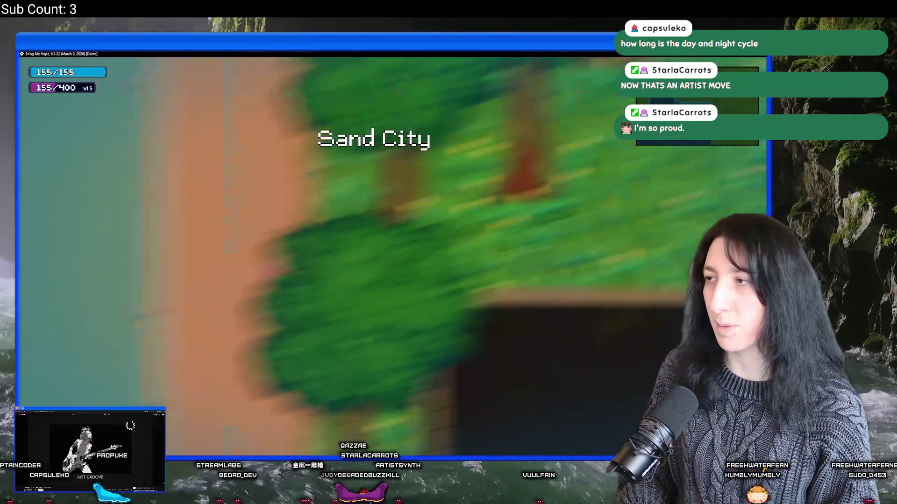
# Step: Walk the character left and down out of Sand City past the lamppost
pyautogui.press('Left')
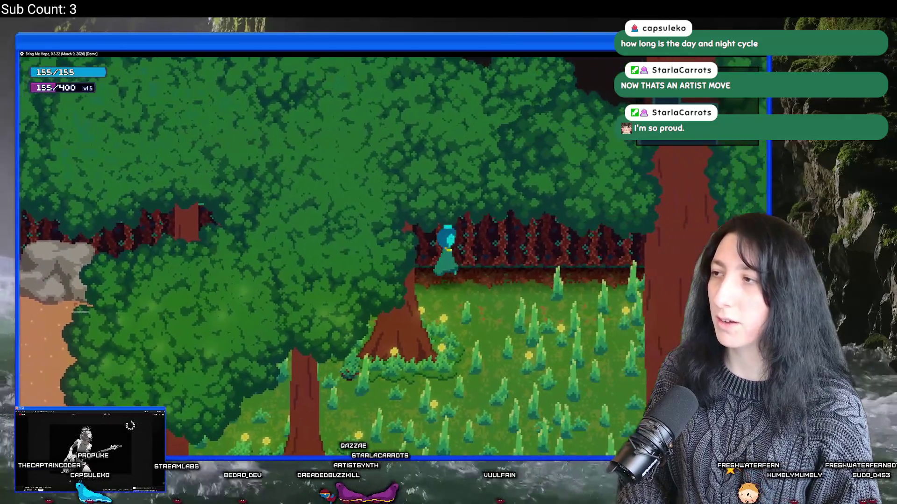
pyautogui.press('Down')
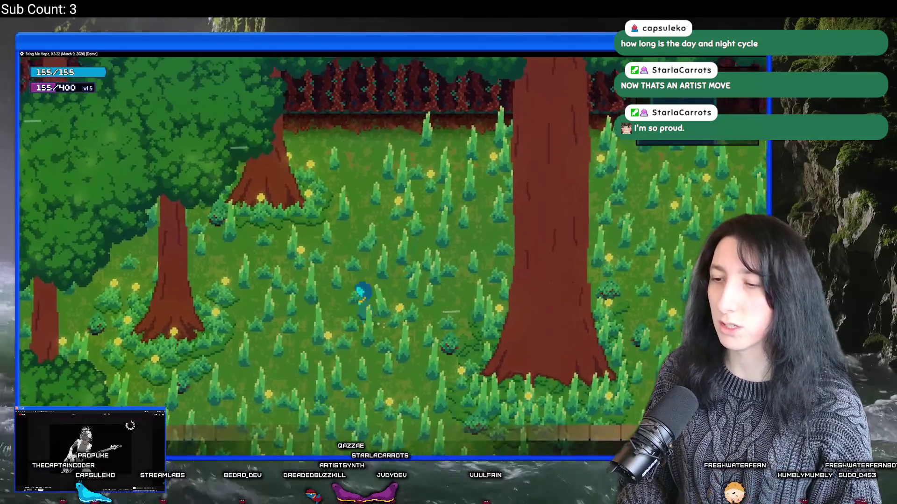
pyautogui.press('Down')
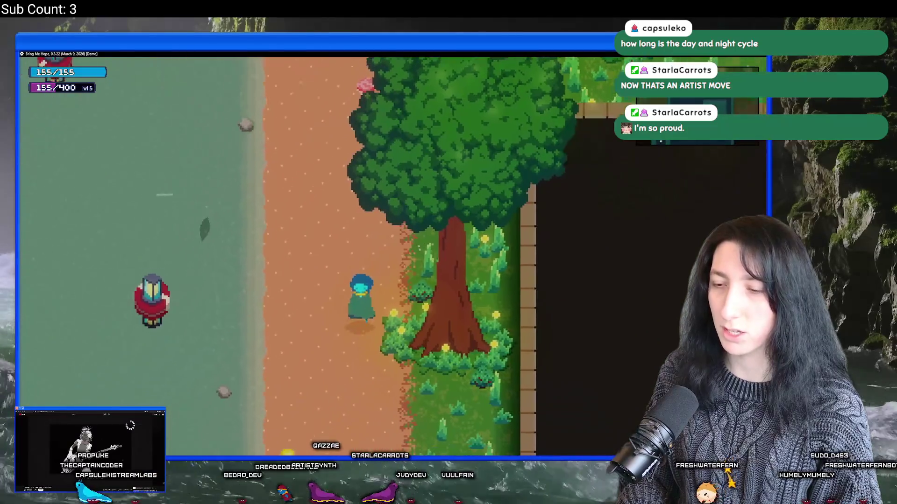
pyautogui.press('Down')
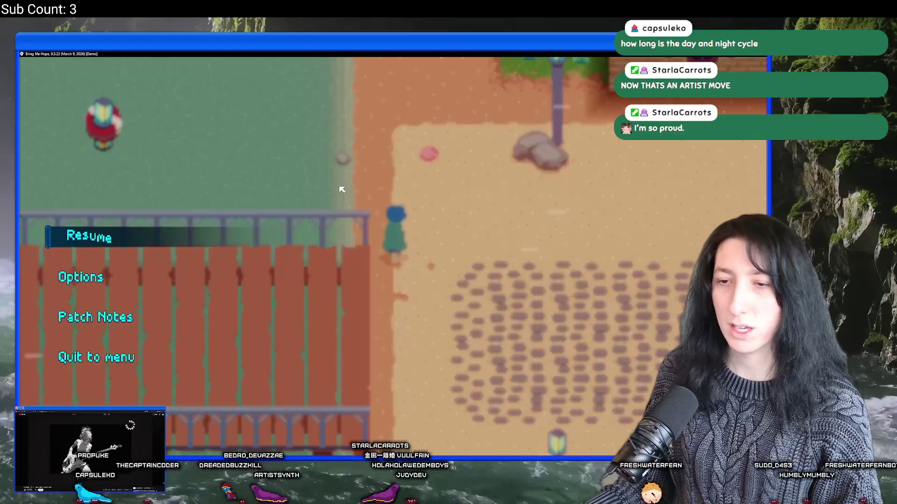
# Step: Enable GM Debug Overlay under Options > Performance, apply, and open the World debug panel
pyautogui.press('Return')
pyautogui.press('Up')
pyautogui.press('Return')
pyautogui.press('Down')
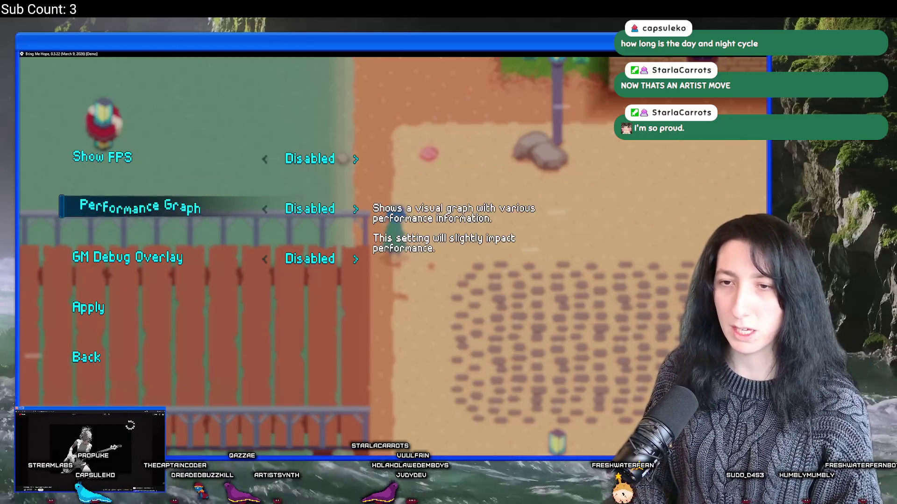
pyautogui.press('Return')
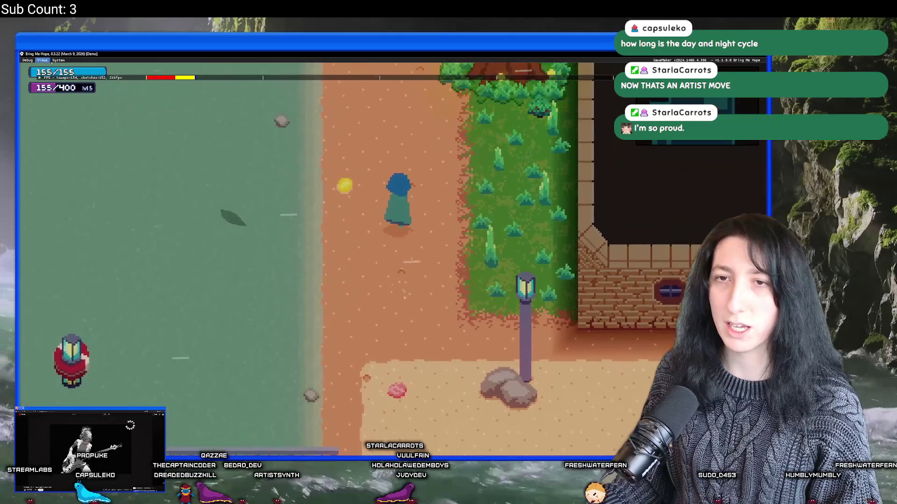
pyautogui.click(42, 67)
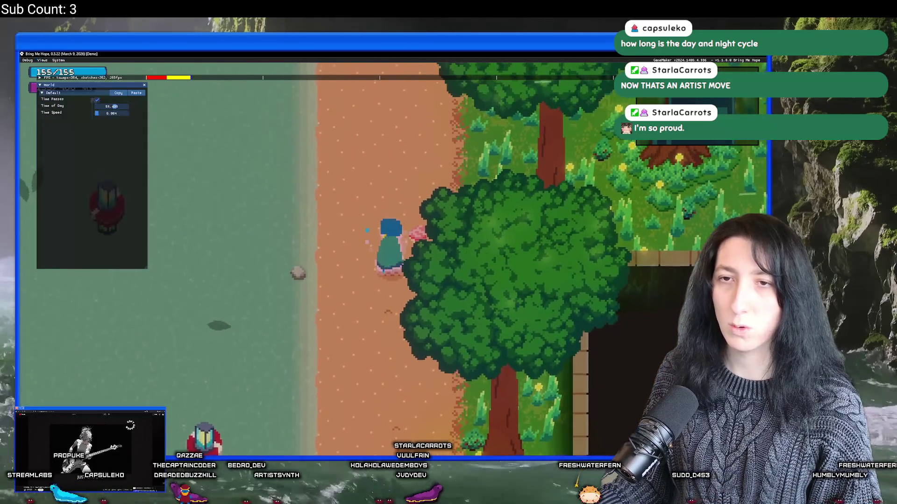
# Step: Freeze time at dusk, walk through the darkened forest to the station, then close the World window
pyautogui.moveTo(104, 116); pyautogui.dragTo(96, 113)
pyautogui.press('Up')
pyautogui.press('Right')
pyautogui.press('Up')
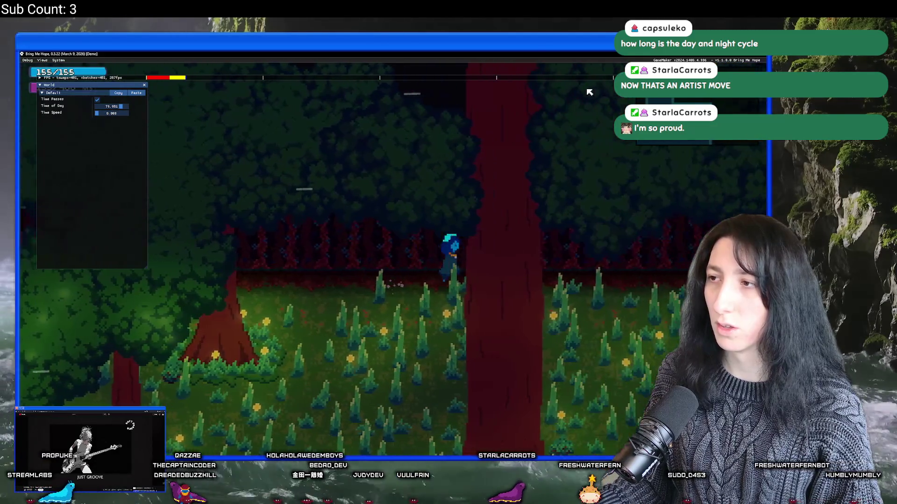
pyautogui.press('Left')
pyautogui.press('Left')
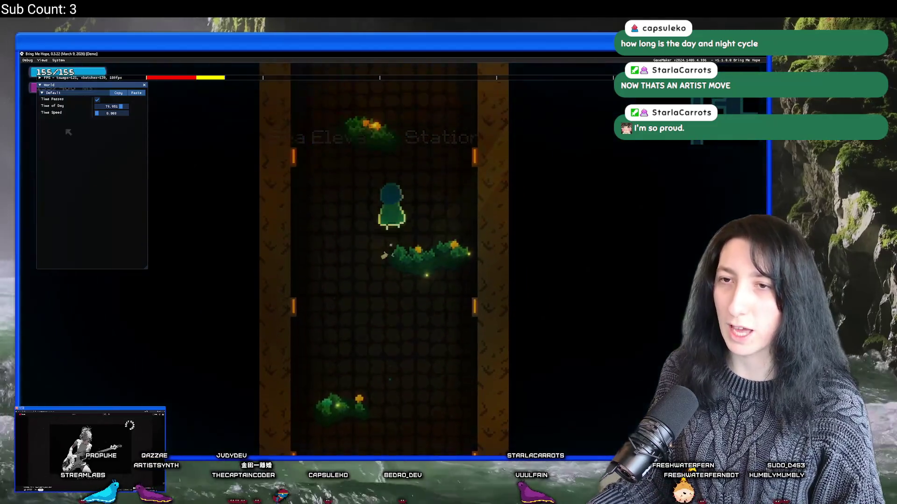
pyautogui.click(144, 85)
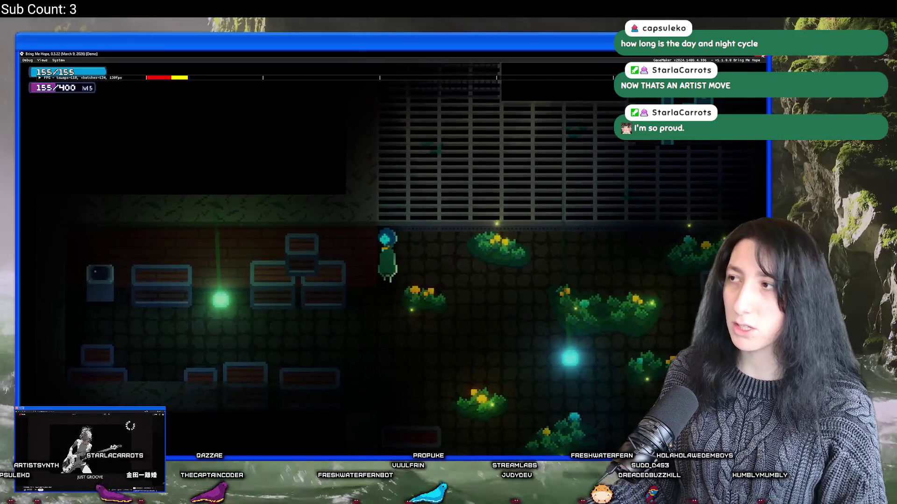
# Step: Close the game, reopen the sea elevator station room and toggle Floor_Below1 off and on
pyautogui.press('Escape')
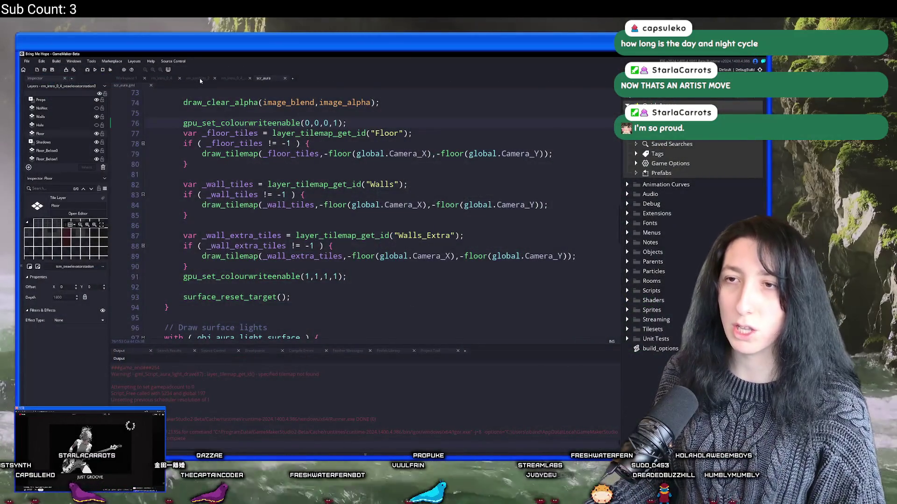
pyautogui.click(199, 78)
pyautogui.click(242, 78)
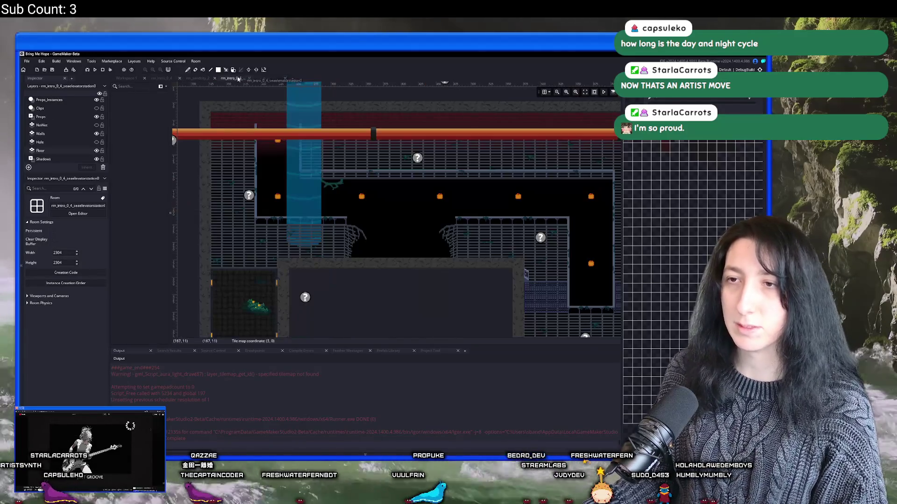
pyautogui.click(54, 150)
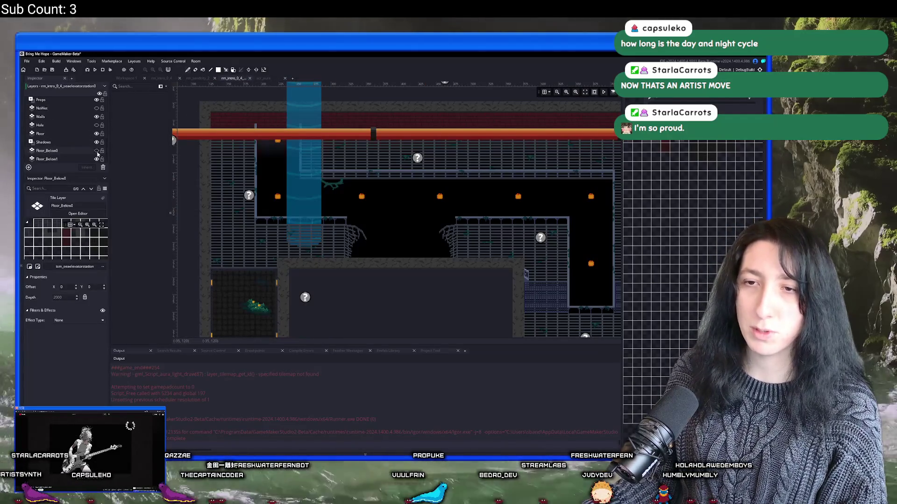
pyautogui.click(96, 159)
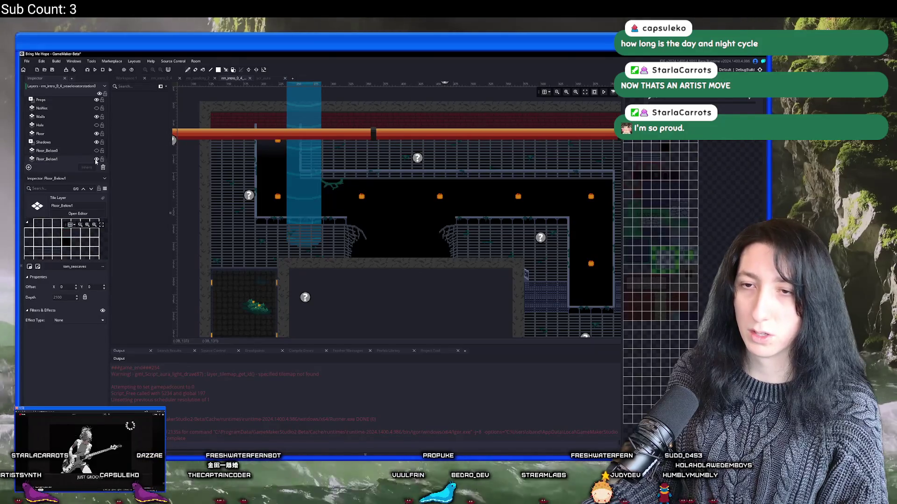
pyautogui.click(97, 159)
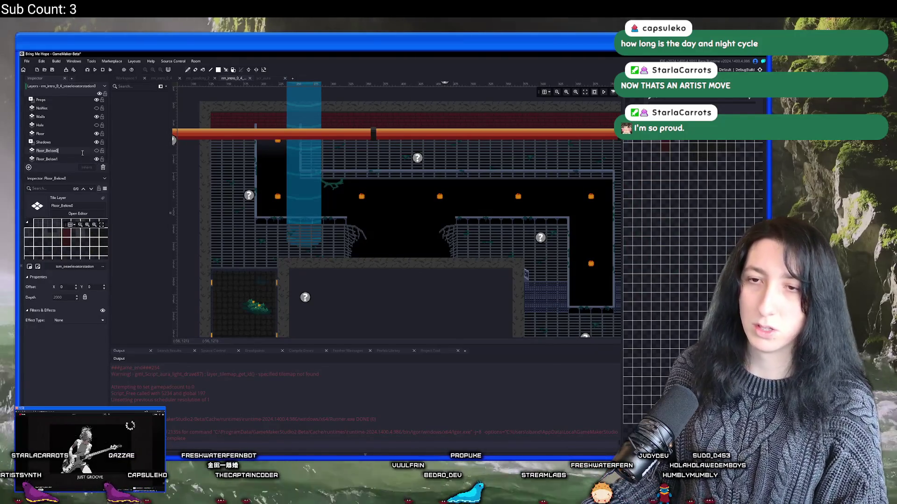
# Step: Switch through the editor tabs to the scr_aura script's tilemap draw code
pyautogui.click(272, 78)
pyautogui.click(198, 78)
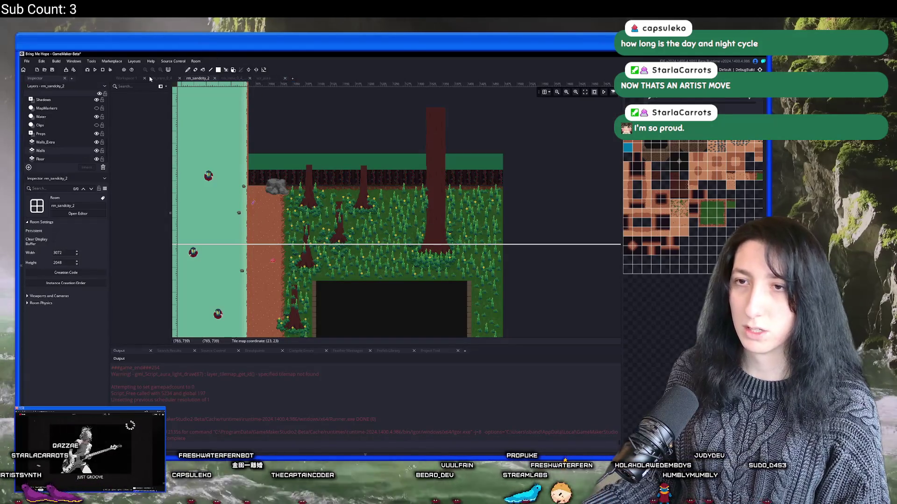
pyautogui.click(263, 78)
pyautogui.scroll(1, 367, 181)
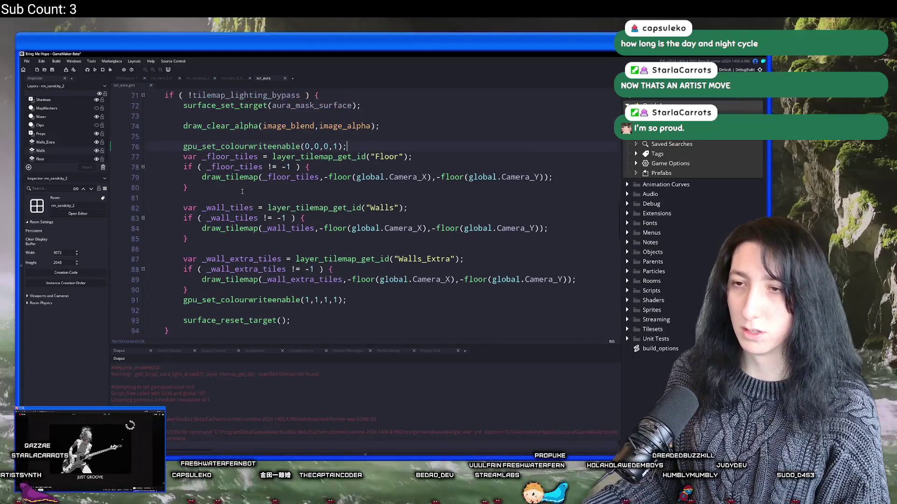
# Step: Duplicate the Floor draw block and rename the copy's layer and variable with _Below0
pyautogui.moveTo(205, 183); pyautogui.dragTo(348, 146)
pyautogui.hotkey('ctrl', 'd')
pyautogui.click(206, 184)
pyautogui.press('Return')
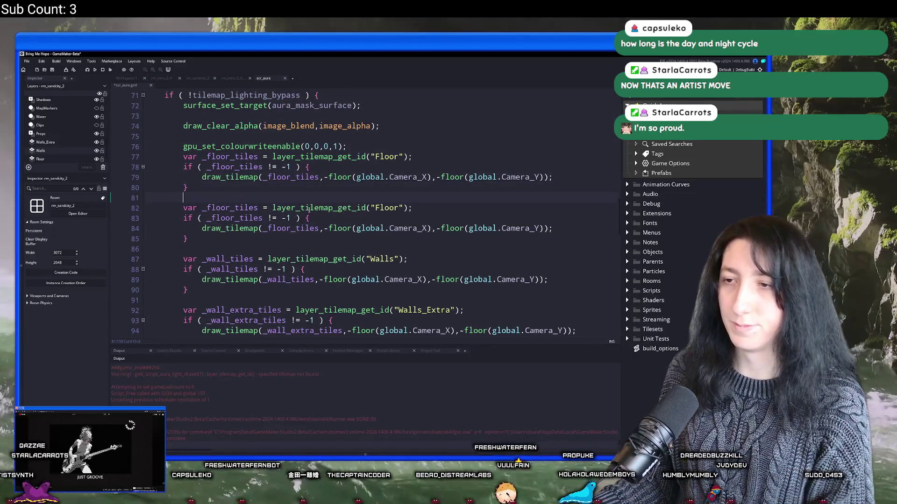
pyautogui.write('_Below0')
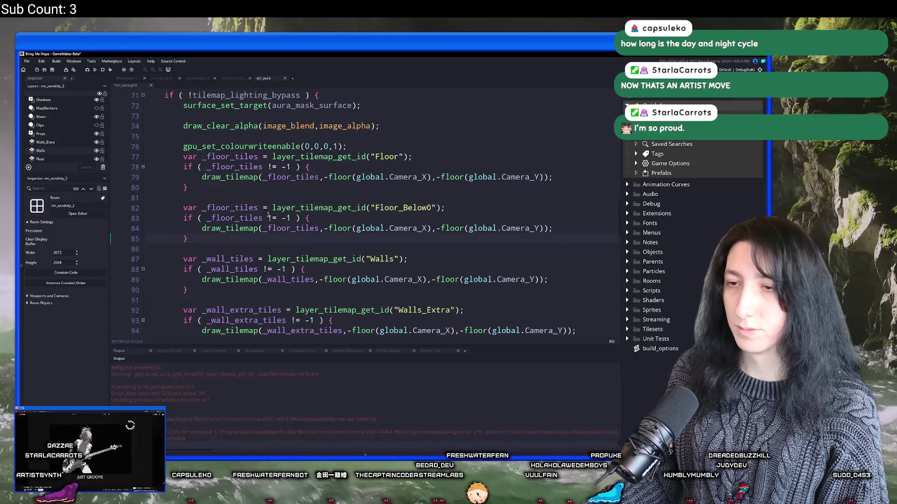
pyautogui.click(227, 207)
pyautogui.write('_Be')
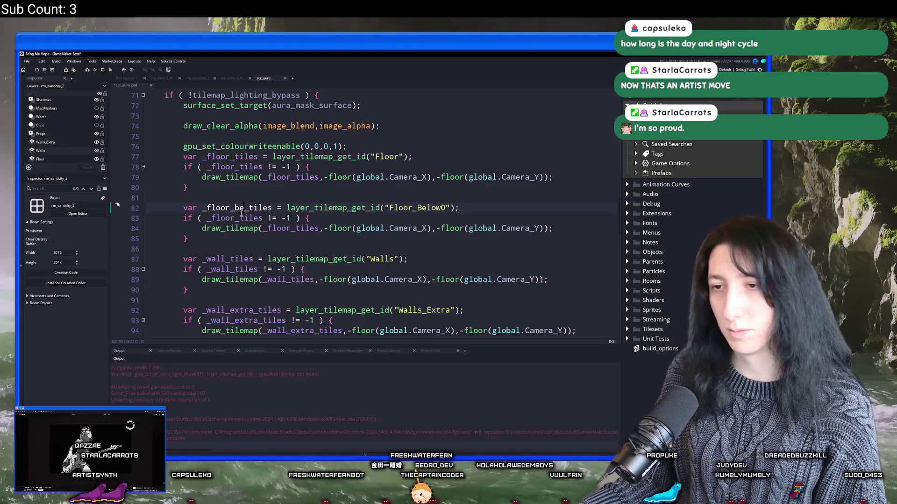
pyautogui.write('low0')
# Step: Replace the old variable in the check and draw call with _floor_below0_tiles
pyautogui.doubleClick(241, 208)
pyautogui.hotkey('ctrl', 'c')
pyautogui.doubleClick(238, 218)
pyautogui.hotkey('ctrl', 'v')
pyautogui.click(271, 228)
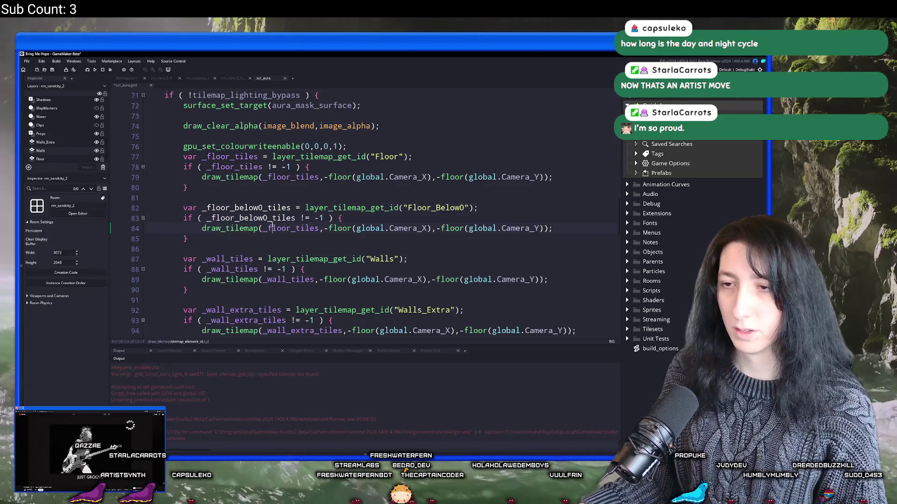
pyautogui.doubleClick(270, 228)
pyautogui.hotkey('ctrl', 'v')
# Step: Duplicate the Floor_Below0 block to create a Floor_Below1 copy
pyautogui.moveTo(187, 249); pyautogui.dragTo(184, 207)
pyautogui.hotkey('ctrl', 'd')
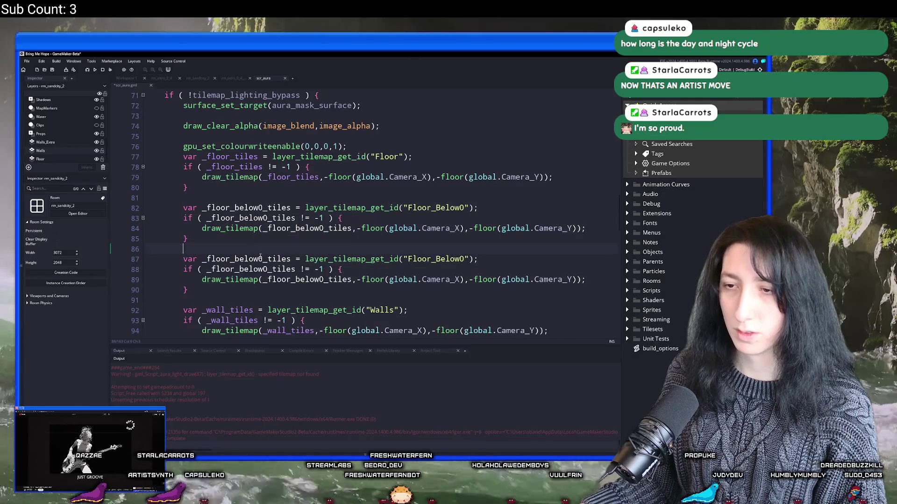
pyautogui.click(267, 270)
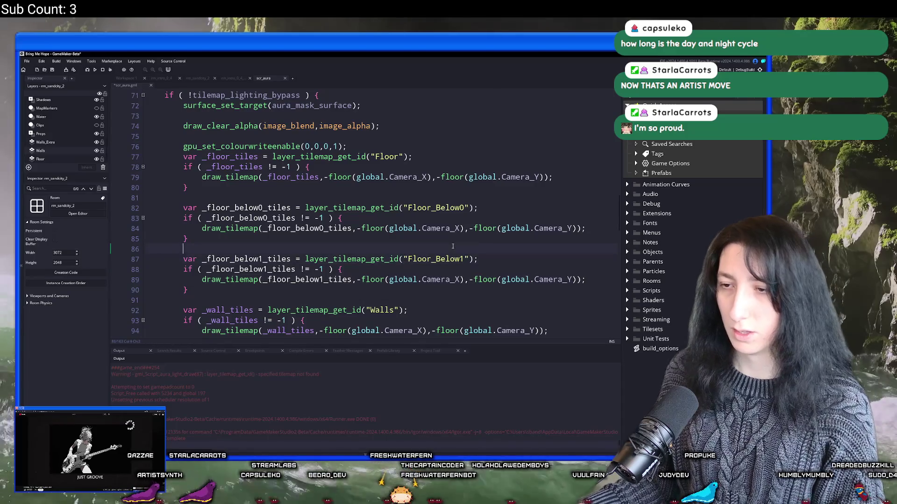
# Step: Build and run the game with F5 and open a Desktop file browser beside it
pyautogui.press('F5')
pyautogui.scroll(-2, 439, 245)
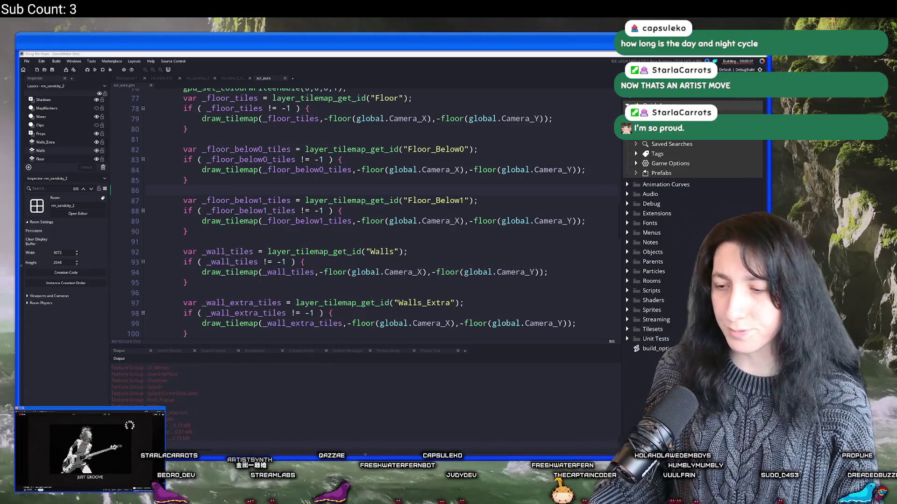
pyautogui.press('super+e')
pyautogui.moveTo(417, 122); pyautogui.dragTo(167, 137)
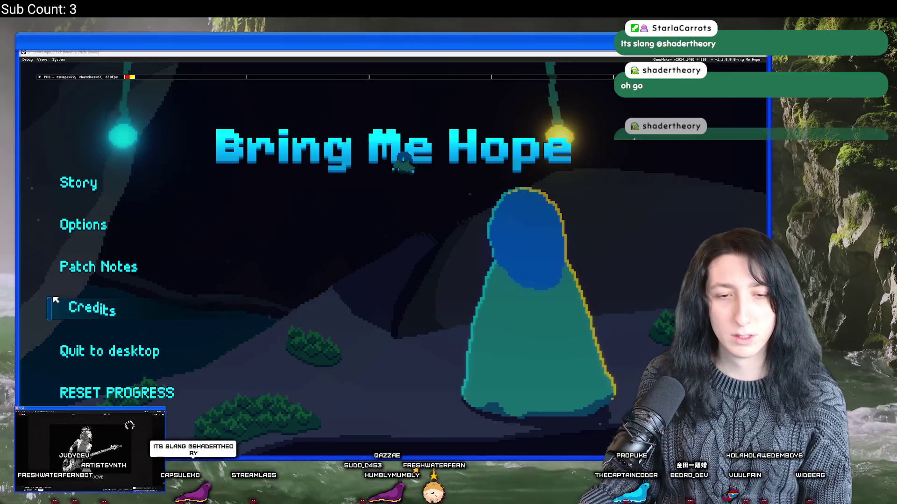
# Step: Start a Story game and run through Sea Elevator Station along the purple-lit walkway
pyautogui.click(76, 188)
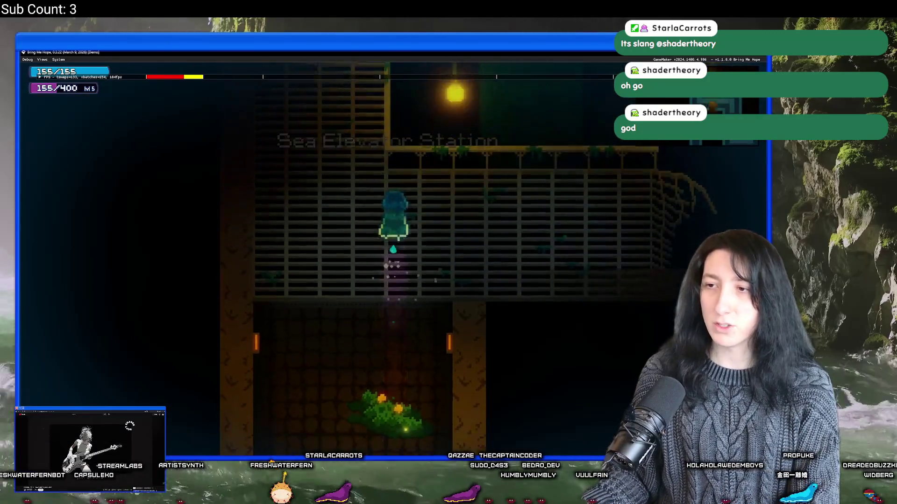
pyautogui.press('Left')
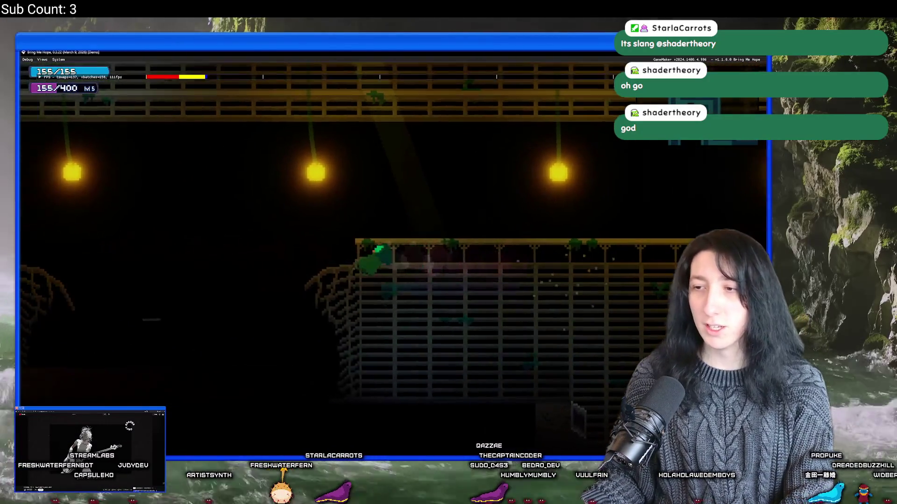
pyautogui.press('Right')
pyautogui.press('Left')
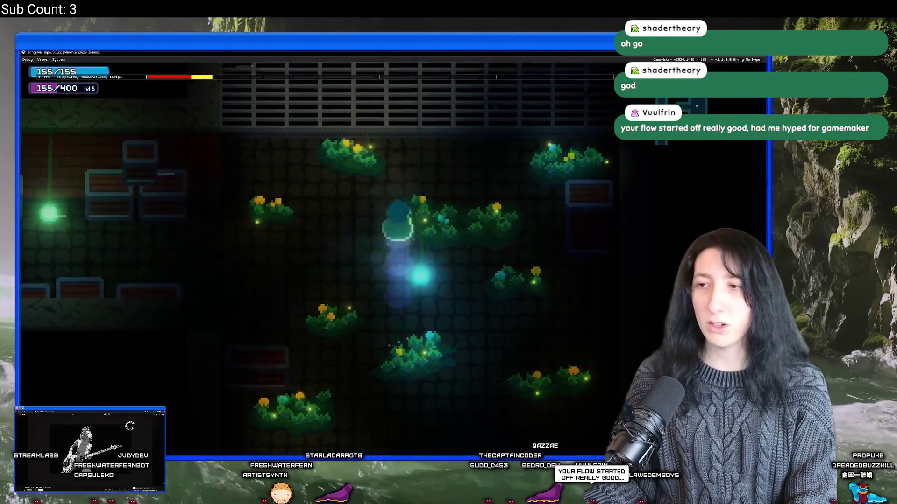
pyautogui.press('Down')
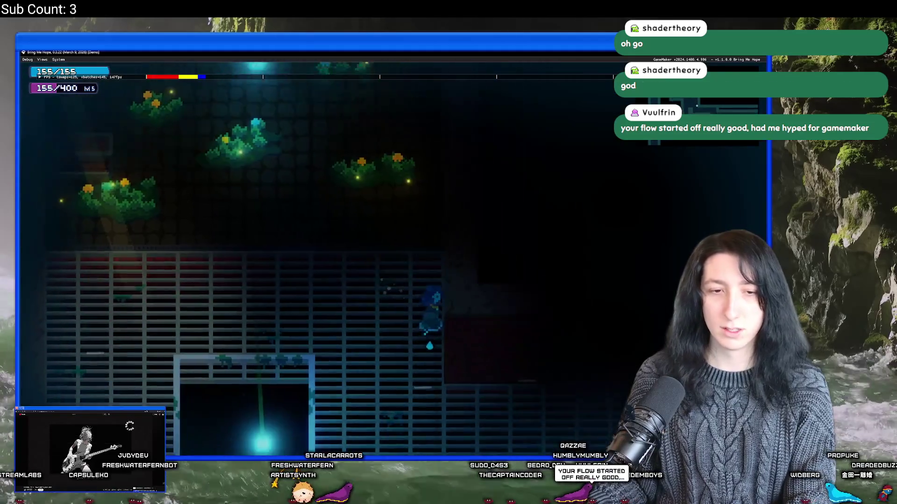
pyautogui.press('Right')
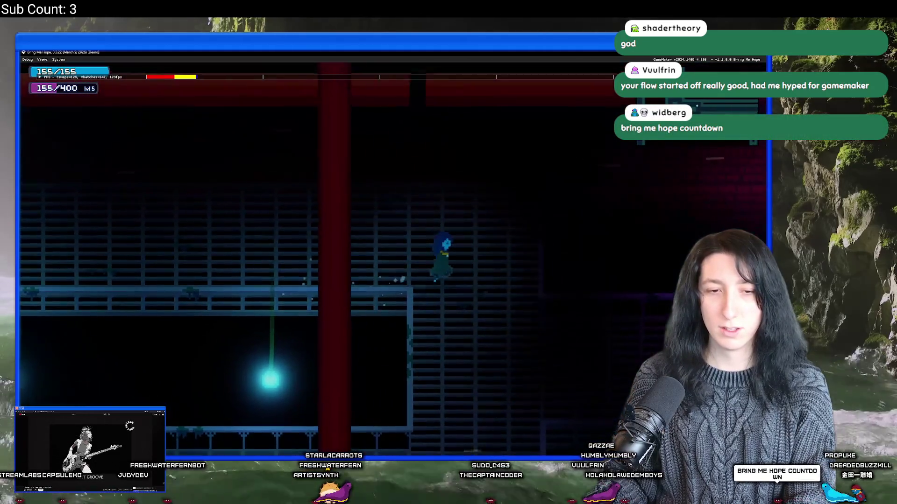
pyautogui.press('Right')
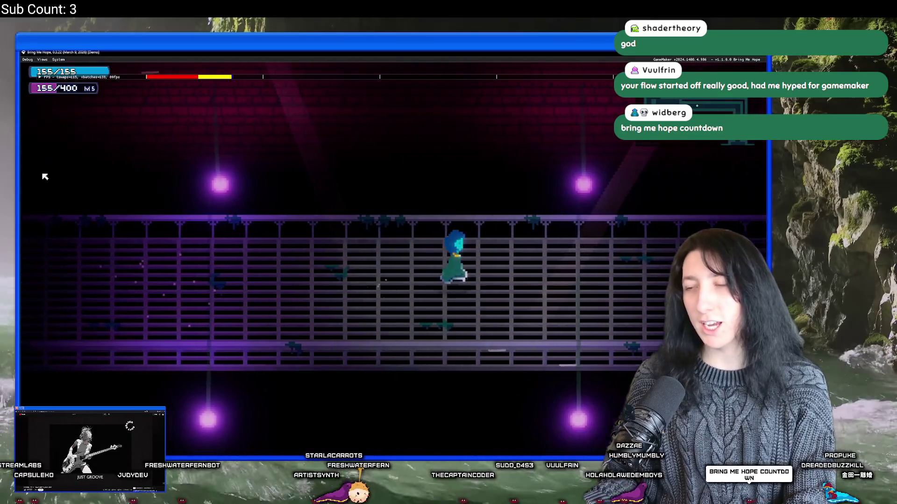
pyautogui.press('Right')
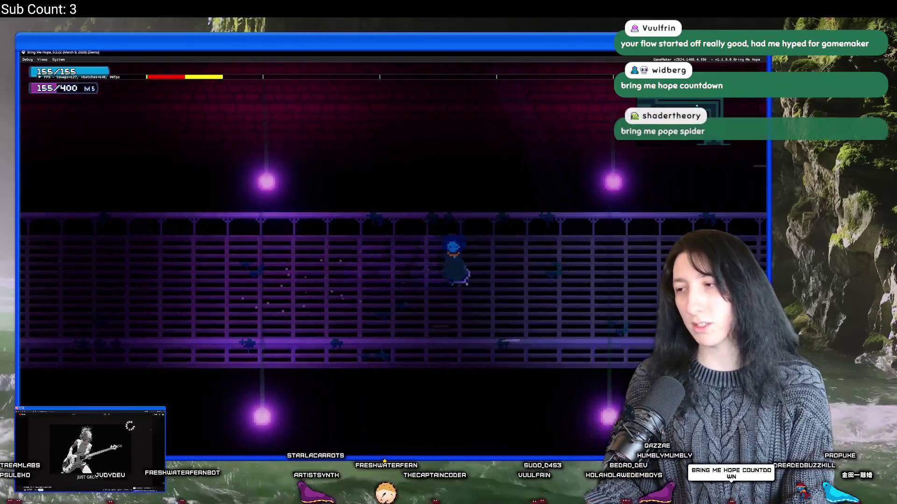
# Step: Descend the grate shaft, read the Sea Elevator evacuation note at the sign, and close the game
pyautogui.press('Down')
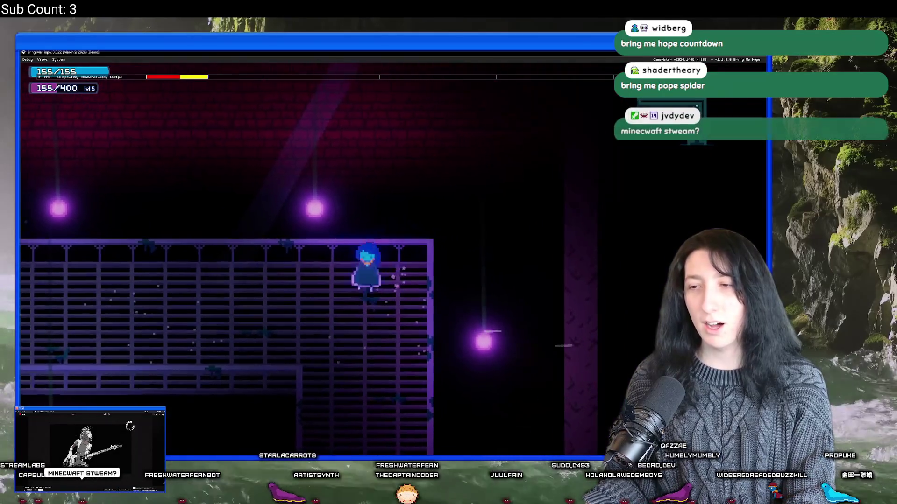
pyautogui.press('Down')
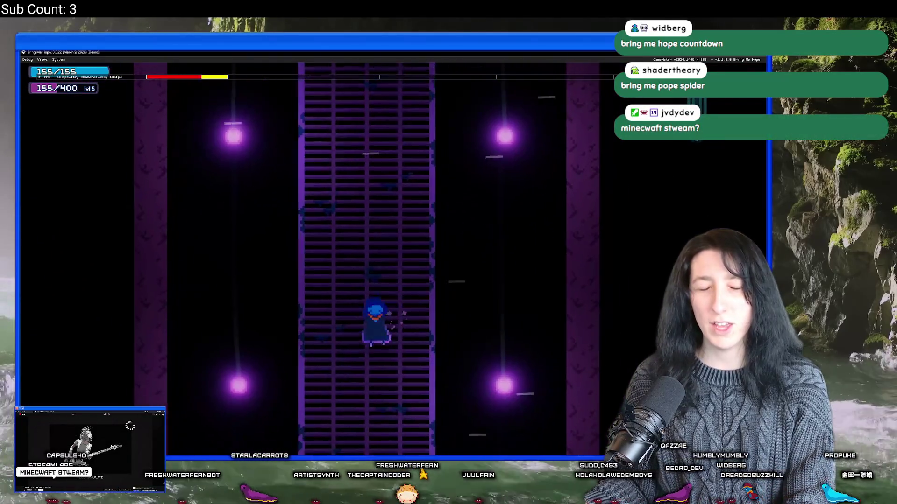
pyautogui.press('Down')
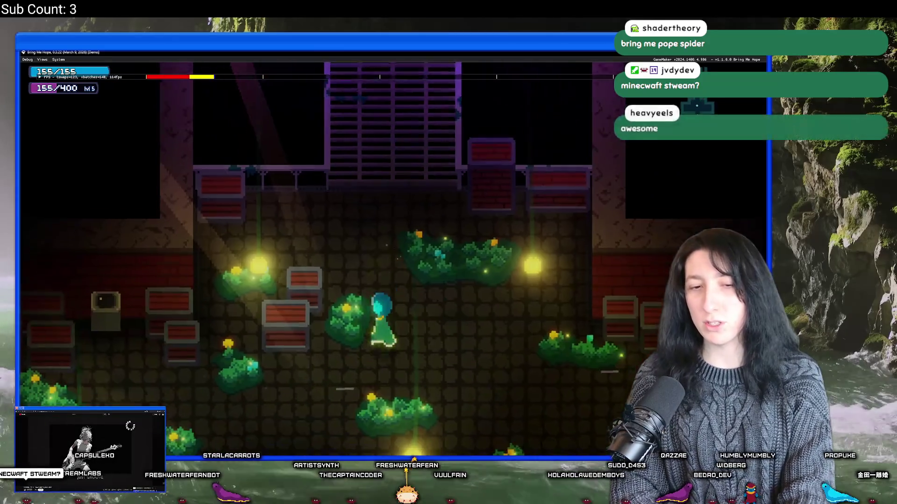
pyautogui.press('Right')
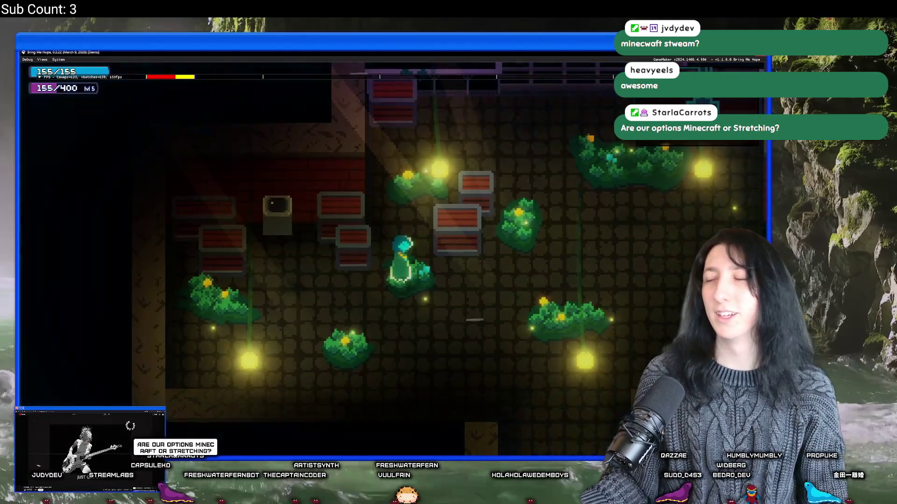
pyautogui.press('Left')
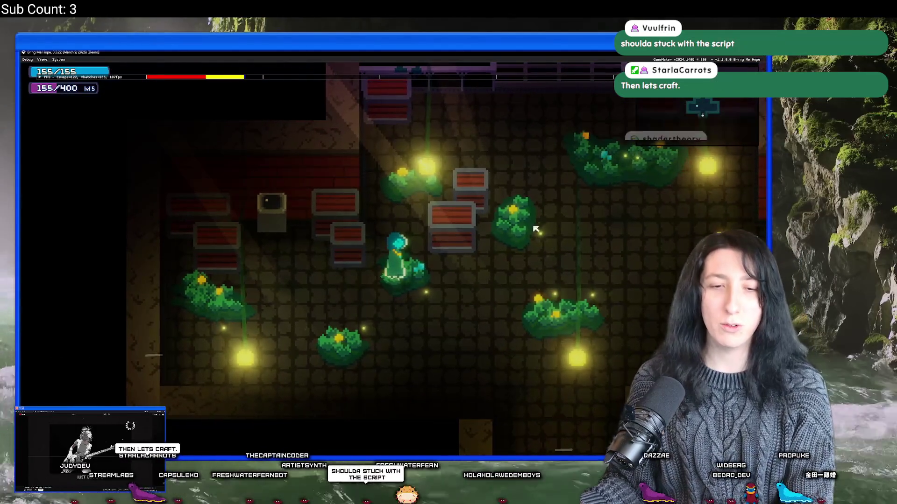
pyautogui.press('Up')
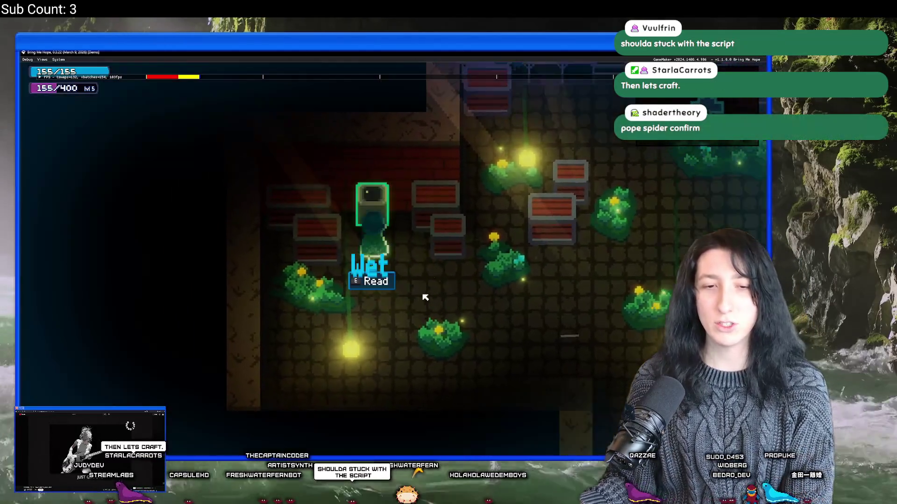
pyautogui.press('e')
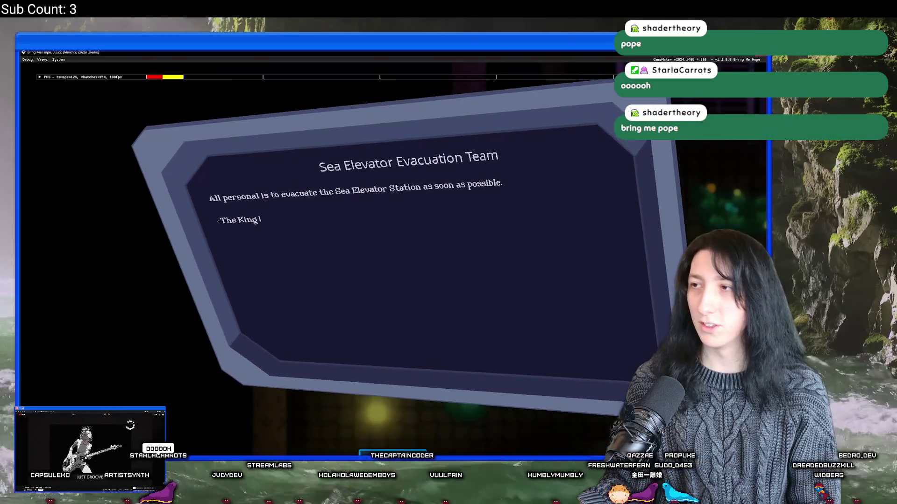
pyautogui.press('Escape')
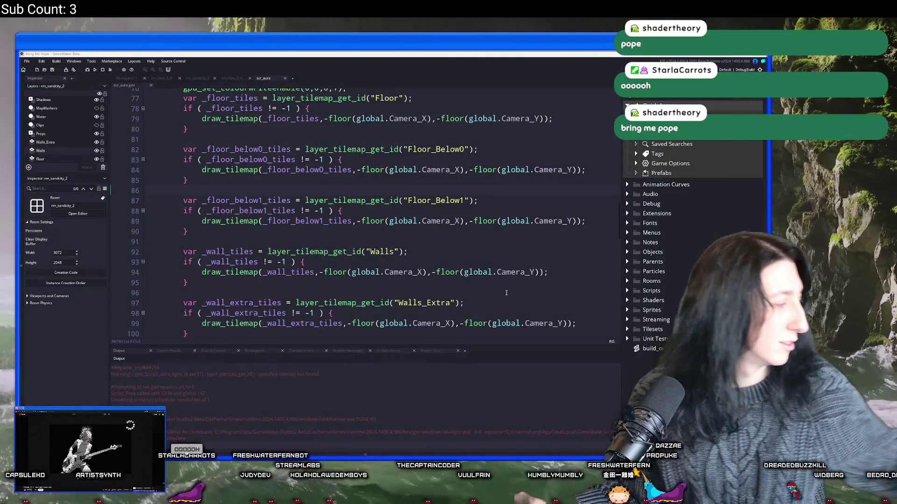
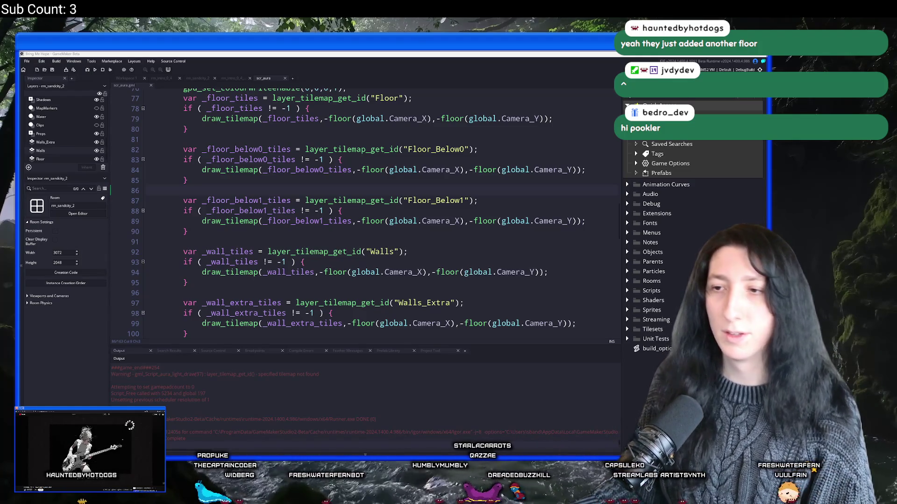
# Step: Scroll through scr_aura's tilemap drawing code around line 76, then minimize GameMaker to the desktop
pyautogui.click(484, 210)
pyautogui.scroll(2, 484, 205)
pyautogui.scroll(4, 484, 206)
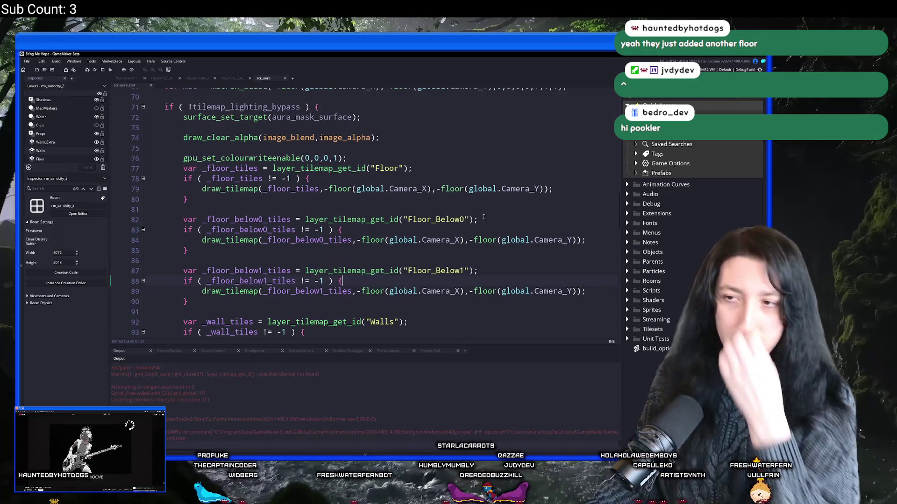
pyautogui.click(386, 219)
pyautogui.scroll(-8, 388, 220)
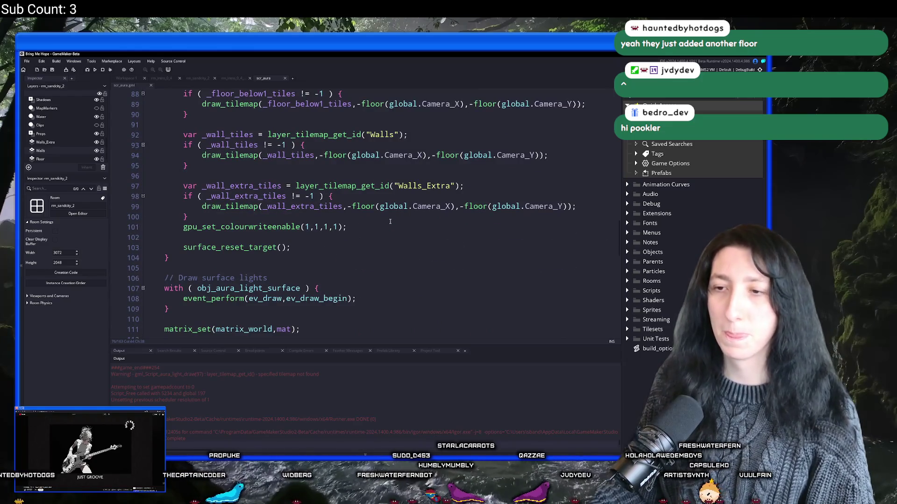
pyautogui.scroll(-3, 390, 221)
pyautogui.press('super+d')
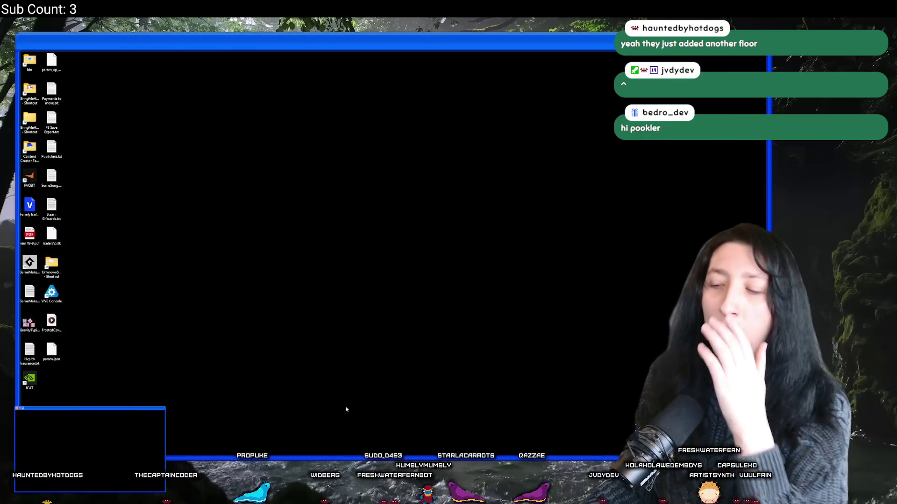
# Step: Restore the GameMaker window and put the cursor on line 108 of scr_aura
pyautogui.press('super+d')
pyautogui.click(357, 229)
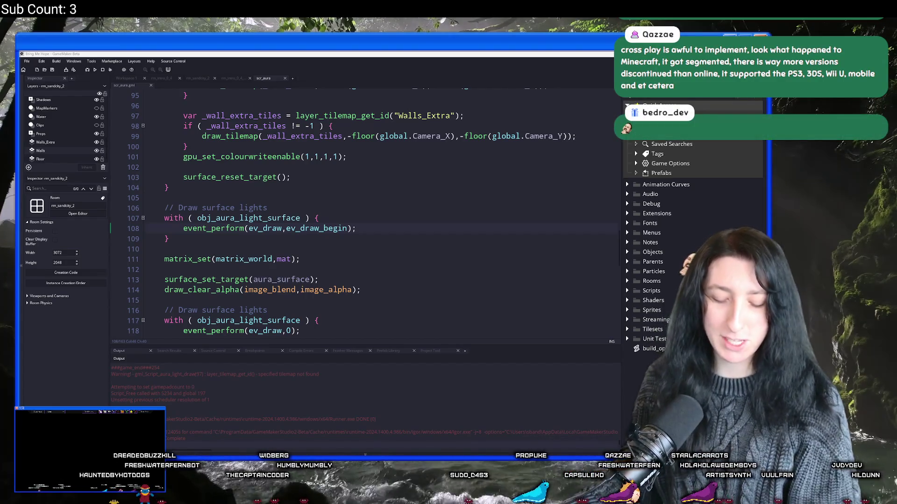
# Step: Bring up Start search, then dismiss it and refocus the GameMaker code editor
pyautogui.press('super')
pyautogui.press('super')
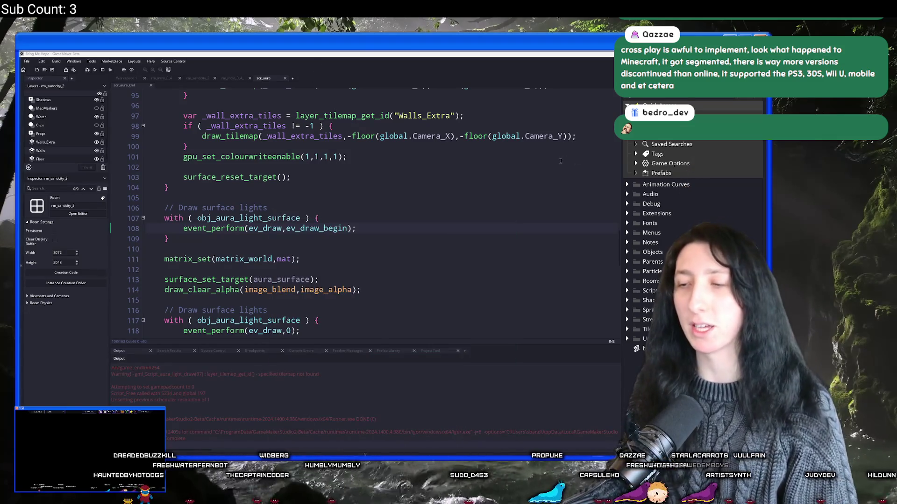
pyautogui.click(545, 175)
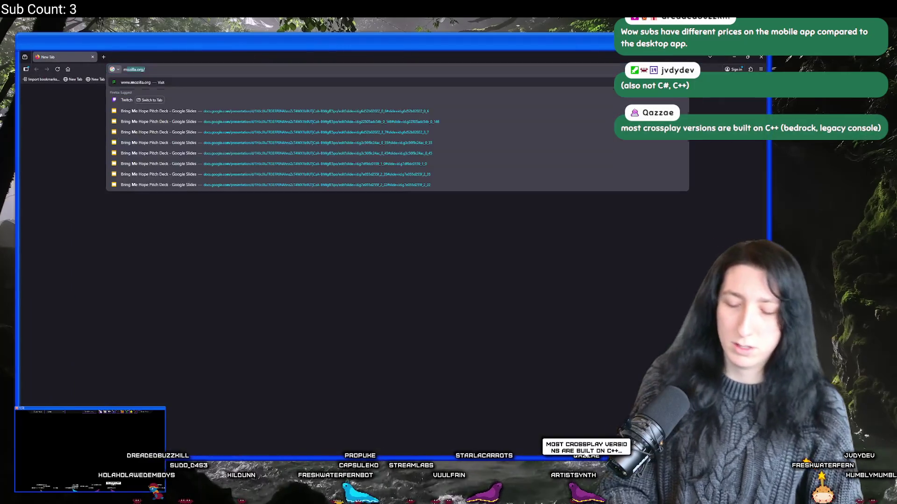
# Step: Search 'minecraft xbox 360 what was it made in', expand the AI Overview, then return to GameMaker
pyautogui.write('minecraft xbox 3')
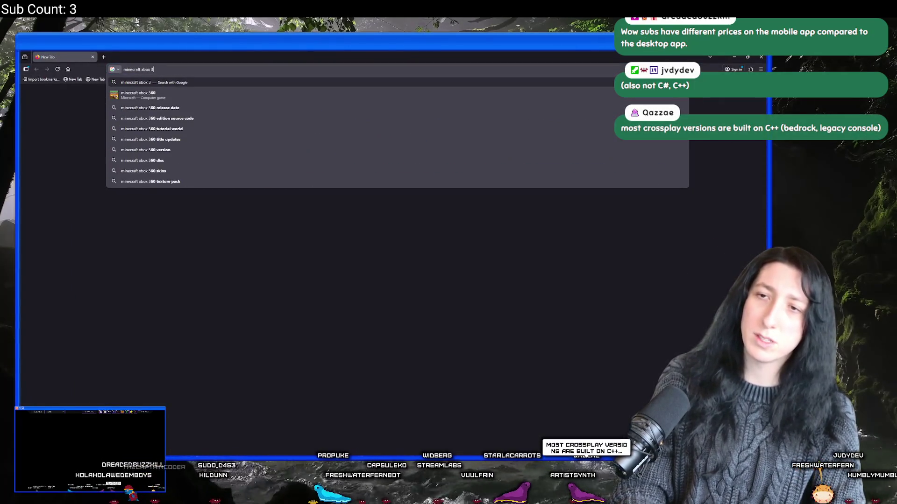
pyautogui.write('60 what was it made in')
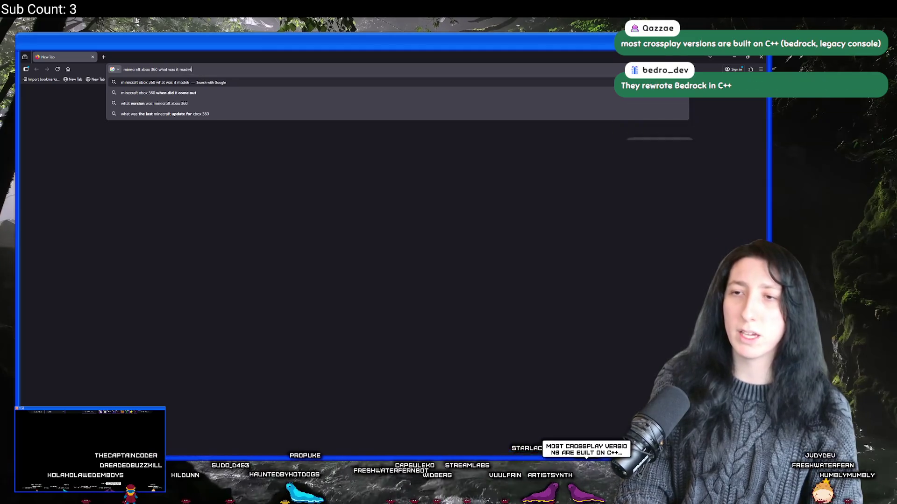
pyautogui.press('Return')
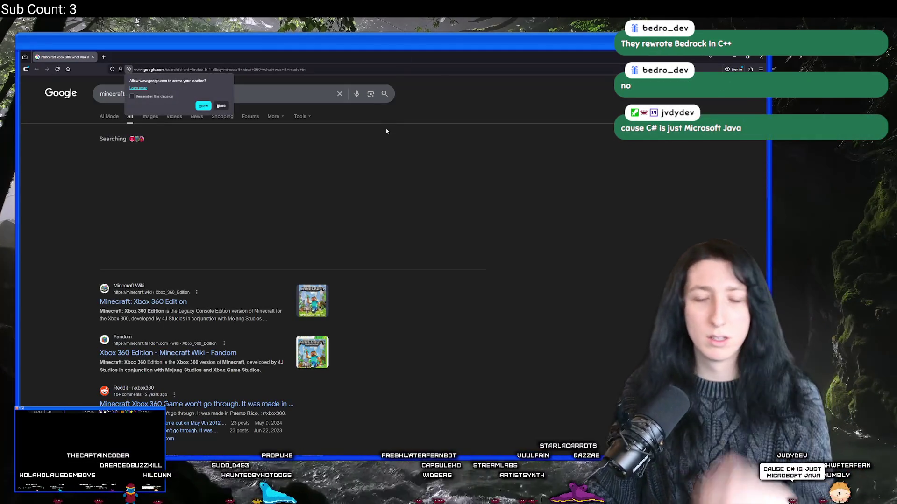
pyautogui.click(157, 253)
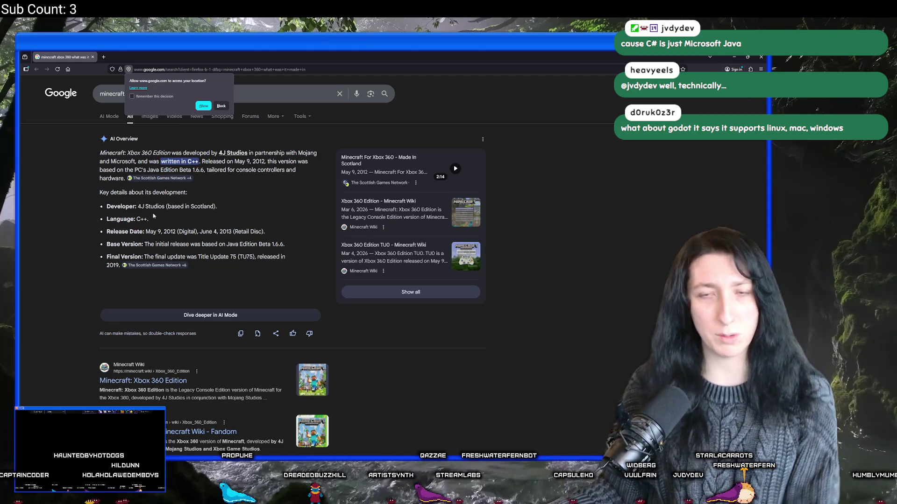
pyautogui.hotkey('alt', 'Tab')
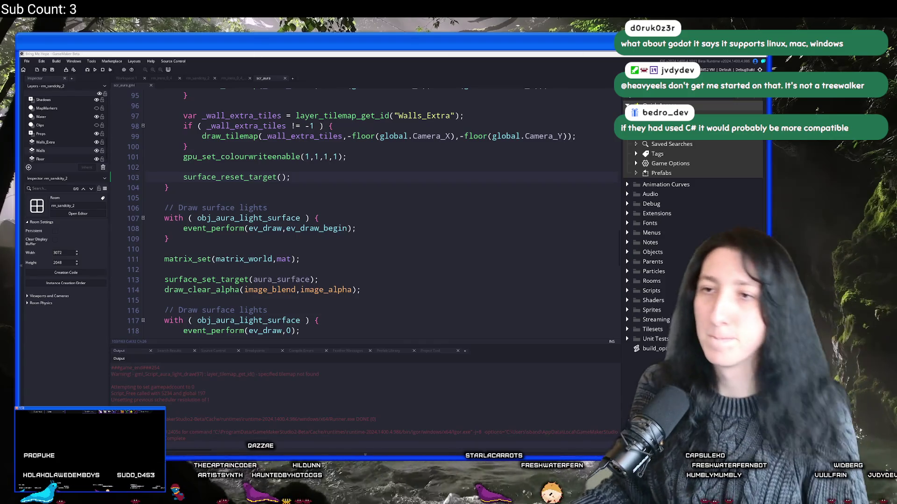
# Step: Close scr_aura and rm_intro, switch to rm_sandcity_2, and pan around its room map
pyautogui.click(284, 78)
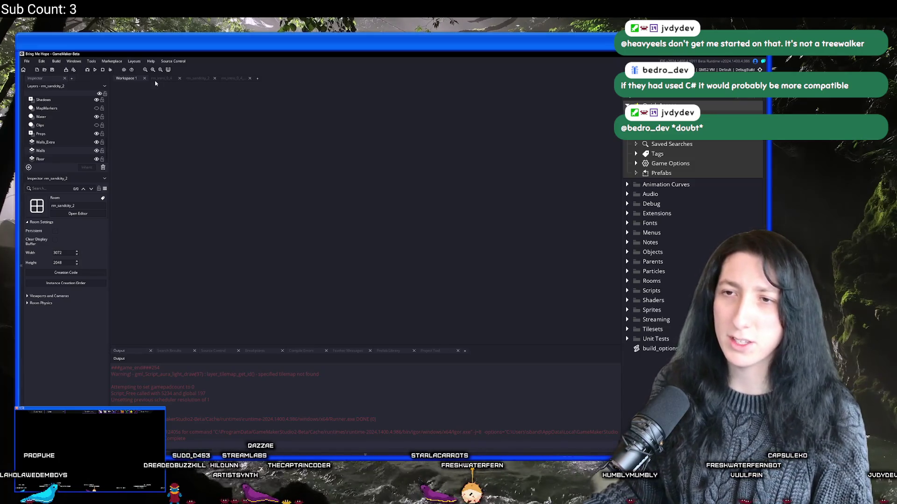
pyautogui.click(198, 78)
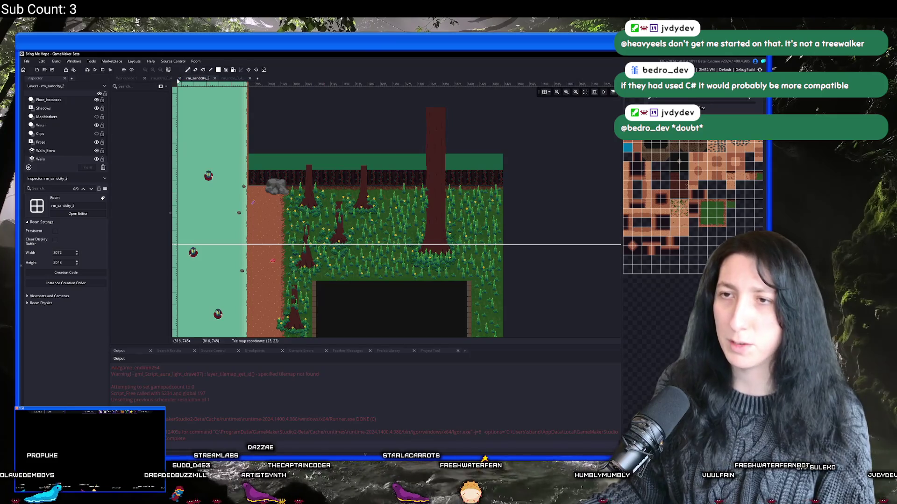
pyautogui.click(179, 78)
pyautogui.scroll(-3, 297, 91)
pyautogui.scroll(1, 297, 92)
pyautogui.moveTo(297, 92); pyautogui.dragTo(415, 53)
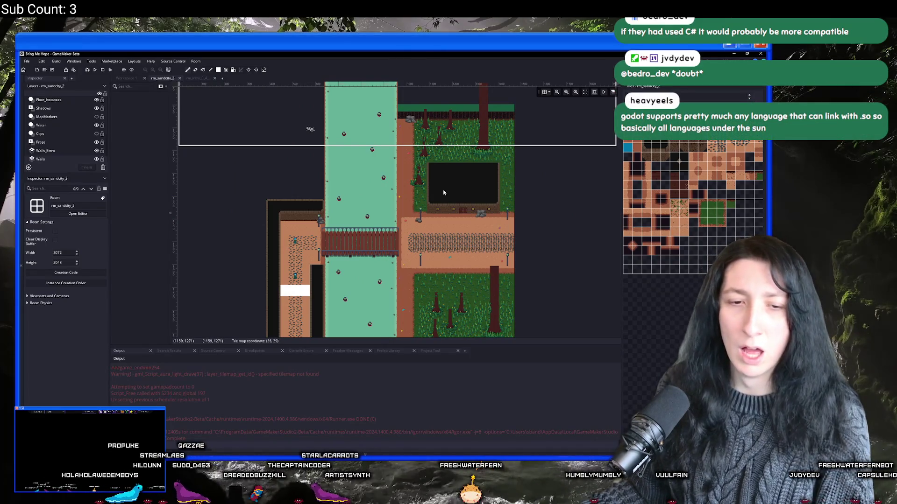
pyautogui.moveTo(393, 119); pyautogui.dragTo(302, 113)
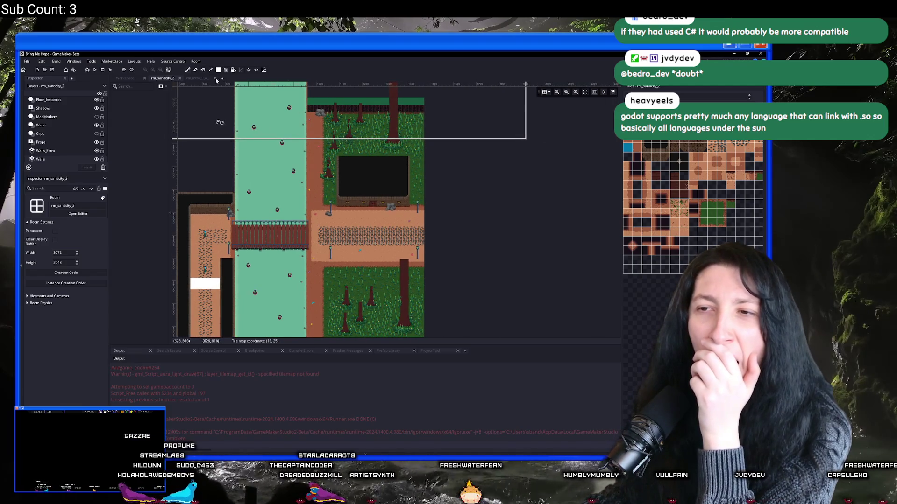
# Step: Close the other intro room, pan rm_sandcity_2's lower area, and search Start for 'ste'
pyautogui.click(198, 78)
pyautogui.moveTo(426, 186); pyautogui.dragTo(489, 164)
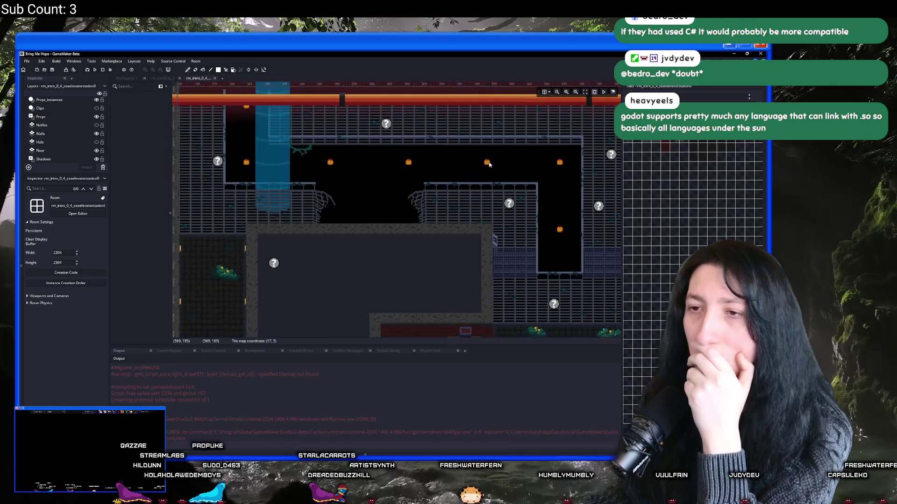
pyautogui.click(214, 78)
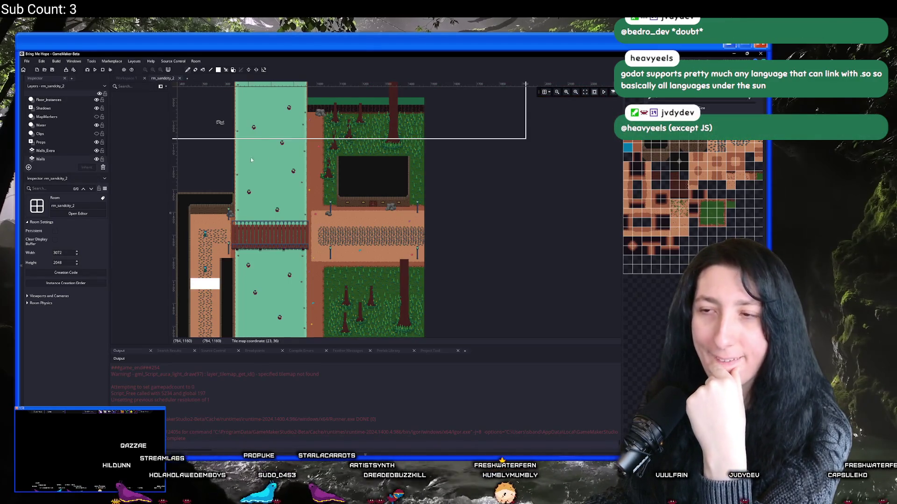
pyautogui.moveTo(416, 230)
pyautogui.mouseDown()
pyautogui.moveTo(416, 218)
pyautogui.moveTo(474, 237)
pyautogui.moveTo(353, 242)
pyautogui.mouseUp()
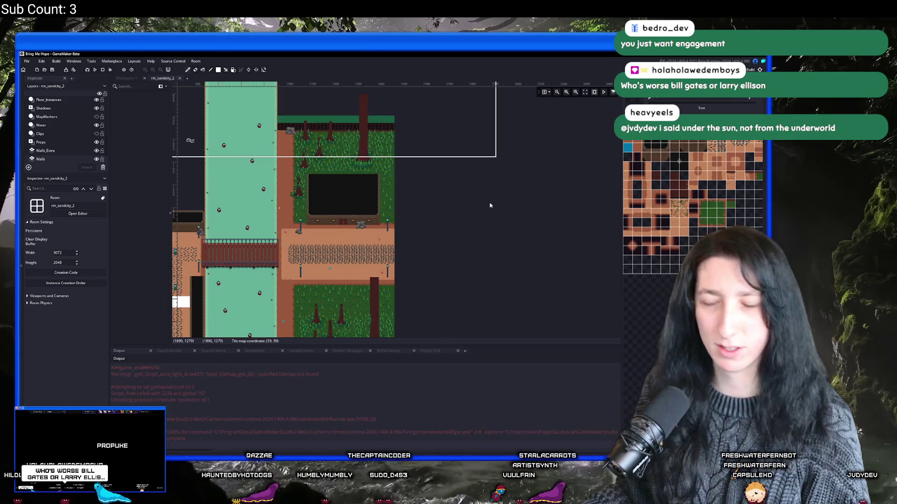
pyautogui.click(575, 92)
pyautogui.scroll(-3, 397, 206)
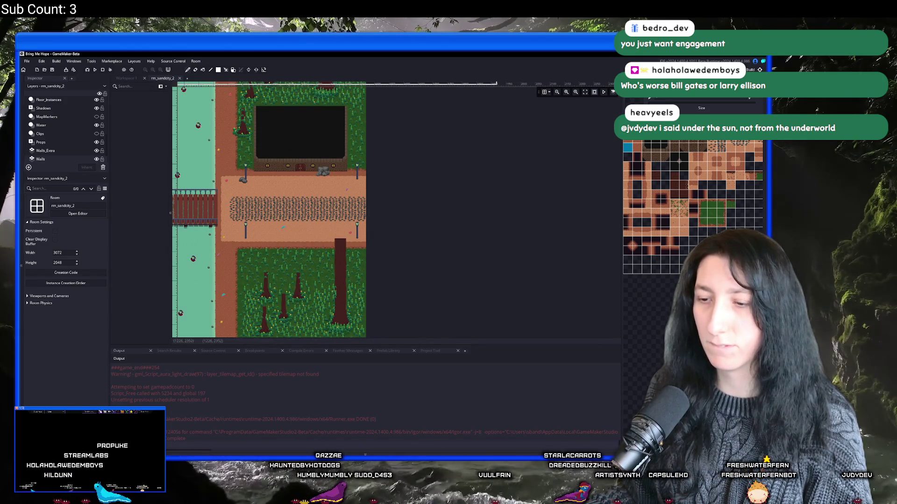
pyautogui.press('super')
pyautogui.write('ste')
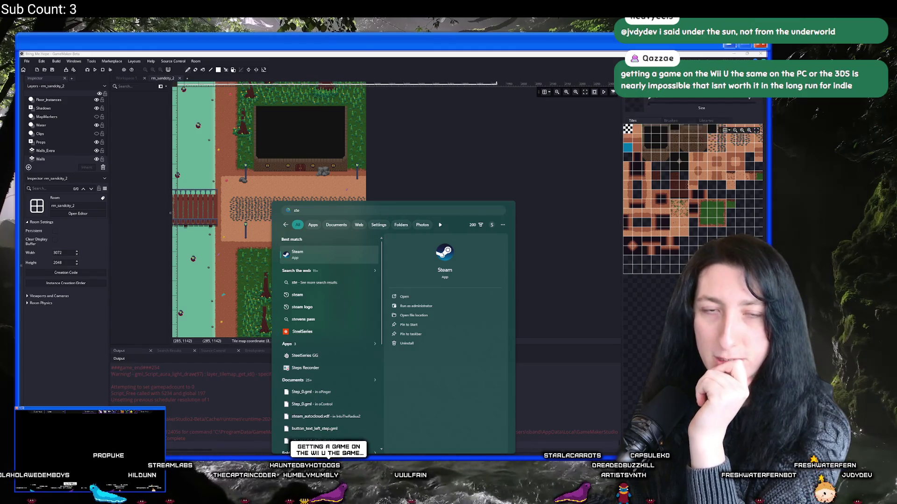
# Step: Launch Steam, filter the library for 'ase', and start Aseprite
pyautogui.click(286, 254)
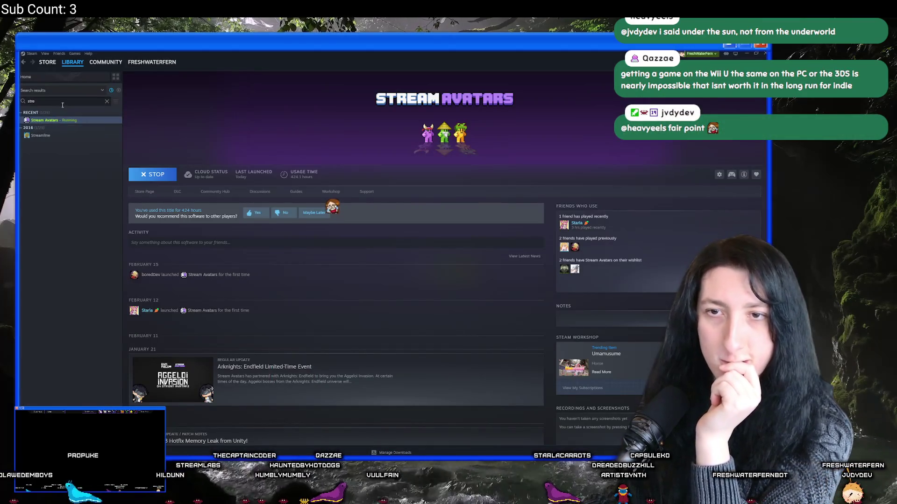
pyautogui.doubleClick(31, 101)
pyautogui.write('aes')
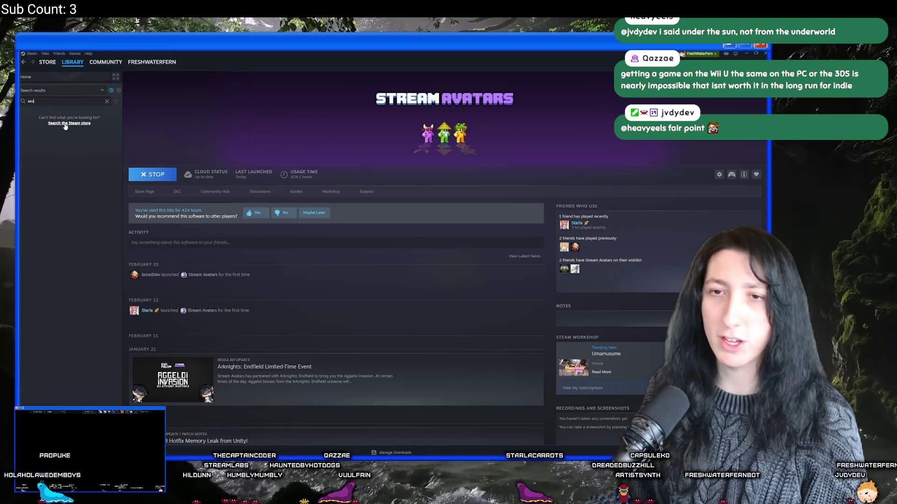
pyautogui.write('ase')
pyautogui.doubleClick(65, 120)
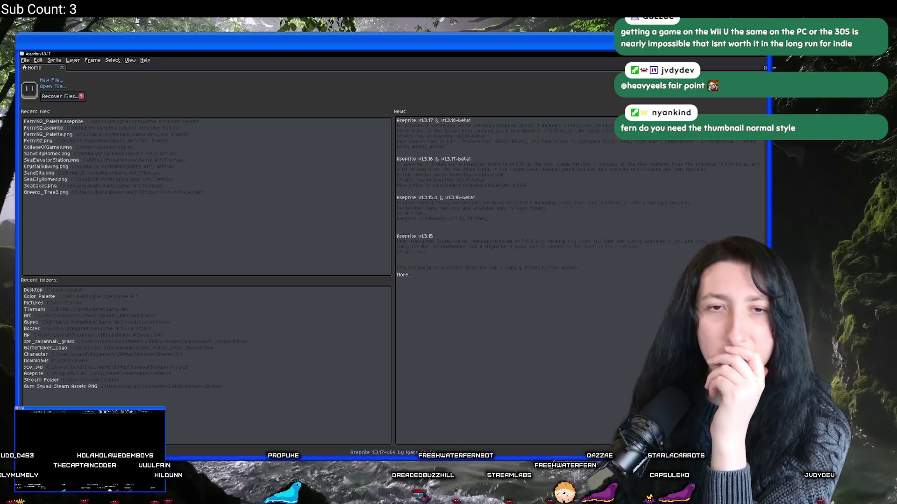
# Step: Open CrystalSubway.png from BringMeHope > Game Art > Tilemaps
pyautogui.click(49, 81)
pyautogui.press('Escape')
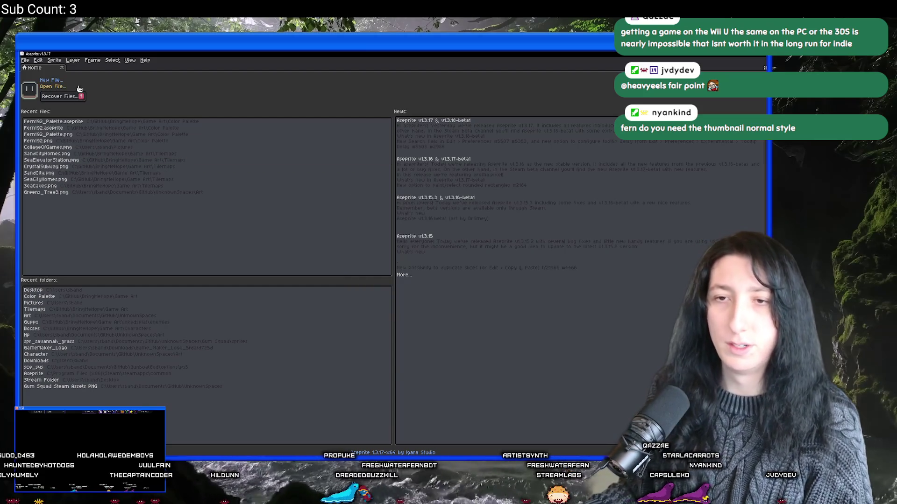
pyautogui.click(55, 86)
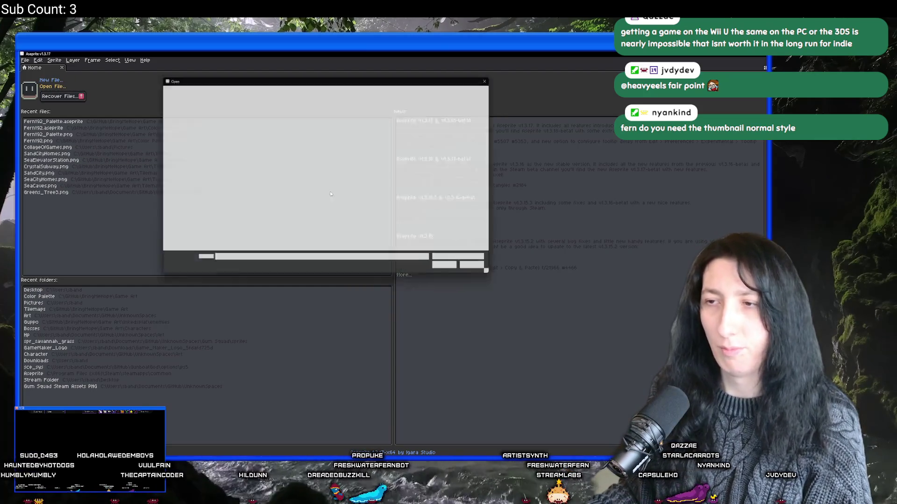
pyautogui.click(320, 166)
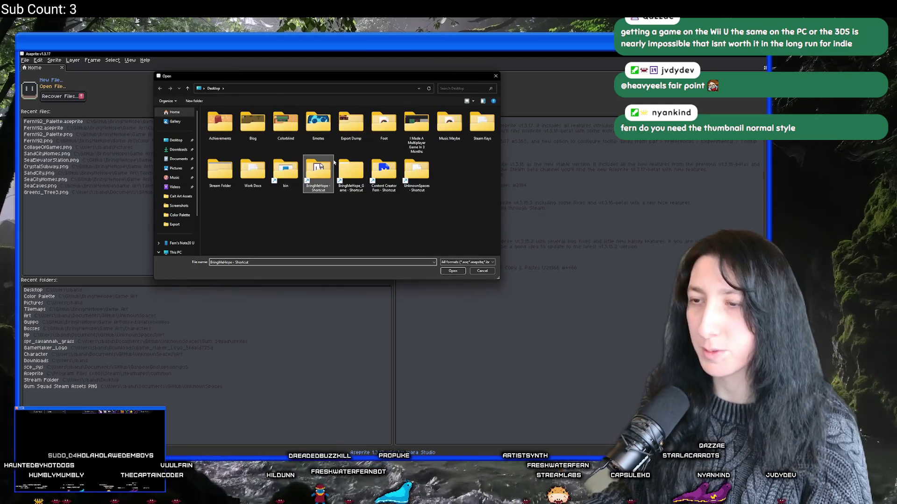
pyautogui.doubleClick(322, 160)
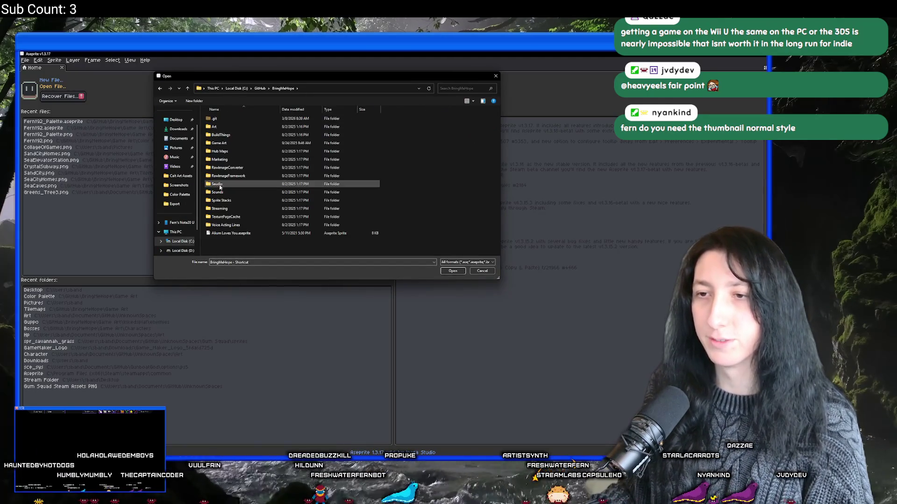
pyautogui.click(247, 130)
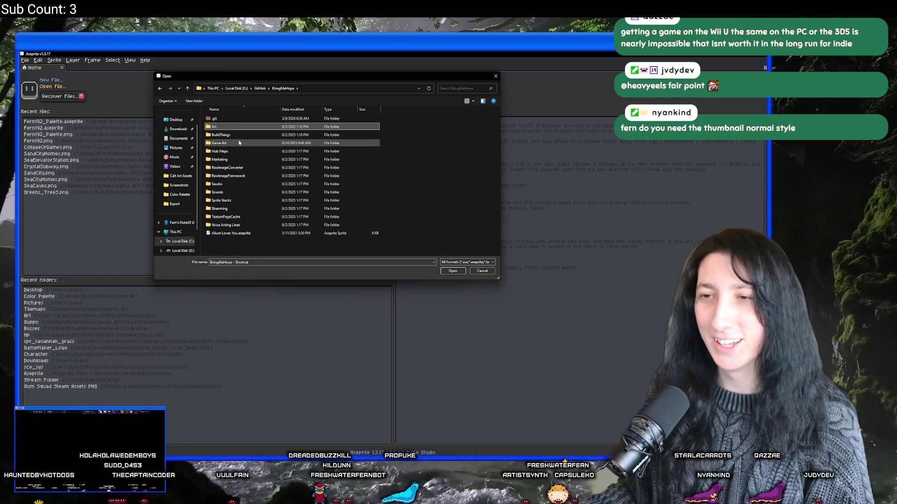
pyautogui.doubleClick(238, 143)
pyautogui.scroll(-3, 239, 143)
pyautogui.doubleClick(219, 220)
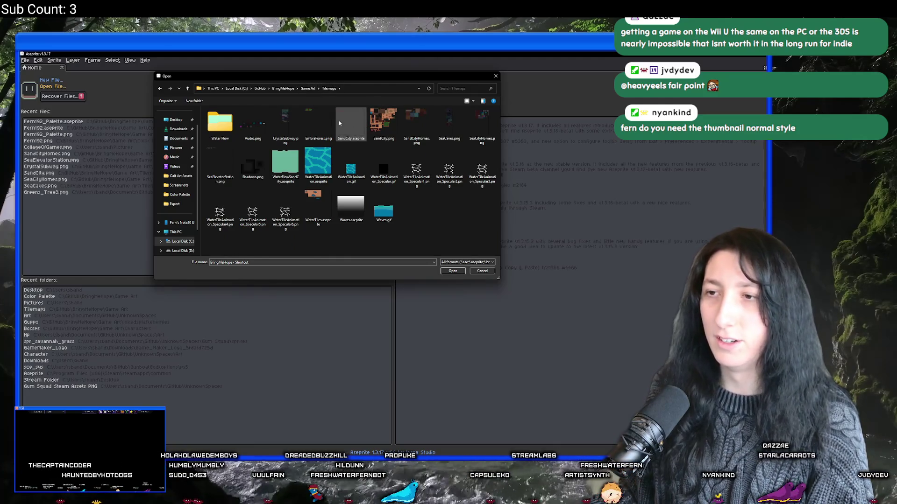
pyautogui.doubleClick(284, 122)
# Step: Zoom around the tileset and marquee-select its top-left tiles
pyautogui.scroll(1, 293, 135)
pyautogui.scroll(1, 294, 187)
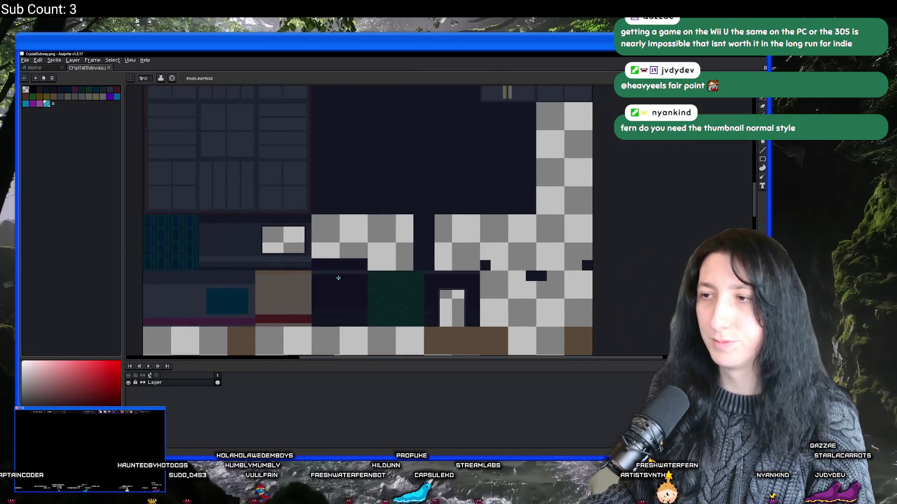
pyautogui.scroll(-1, 296, 231)
pyautogui.scroll(1, 210, 185)
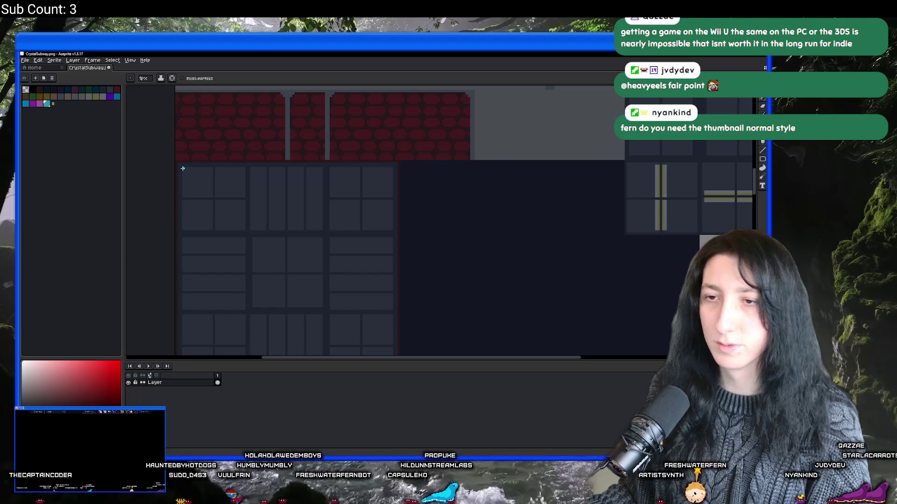
pyautogui.press('m')
pyautogui.moveTo(182, 180); pyautogui.dragTo(246, 231)
pyautogui.scroll(-1, 467, 289)
pyautogui.scroll(-2, 468, 288)
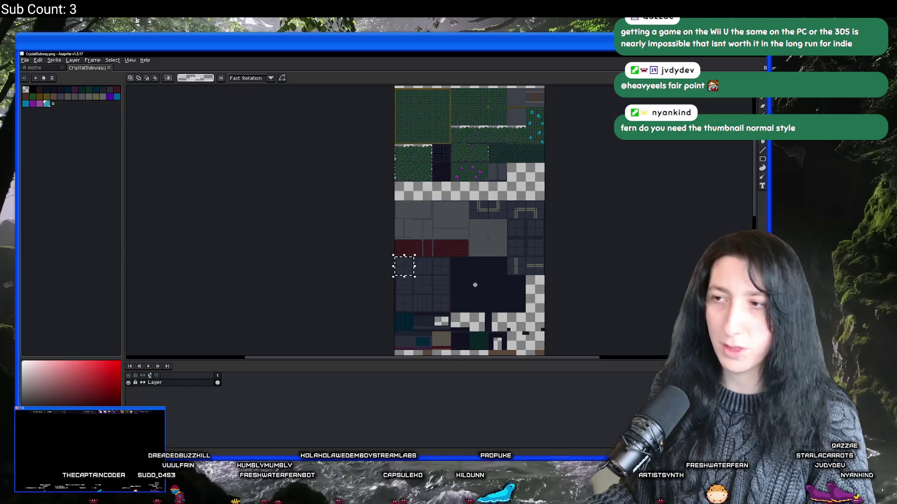
pyautogui.scroll(3, 398, 248)
pyautogui.scroll(-1, 398, 248)
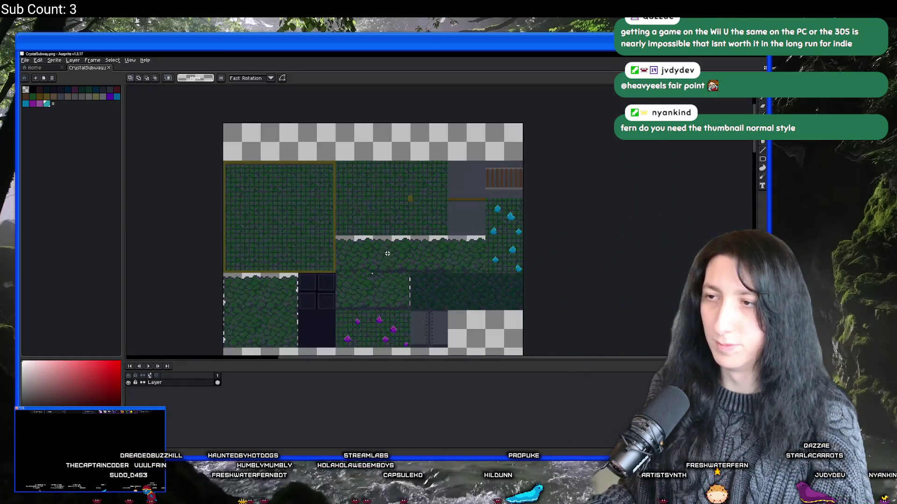
# Step: Create a new blank sprite with the default settings
pyautogui.click(25, 60)
pyautogui.click(35, 69)
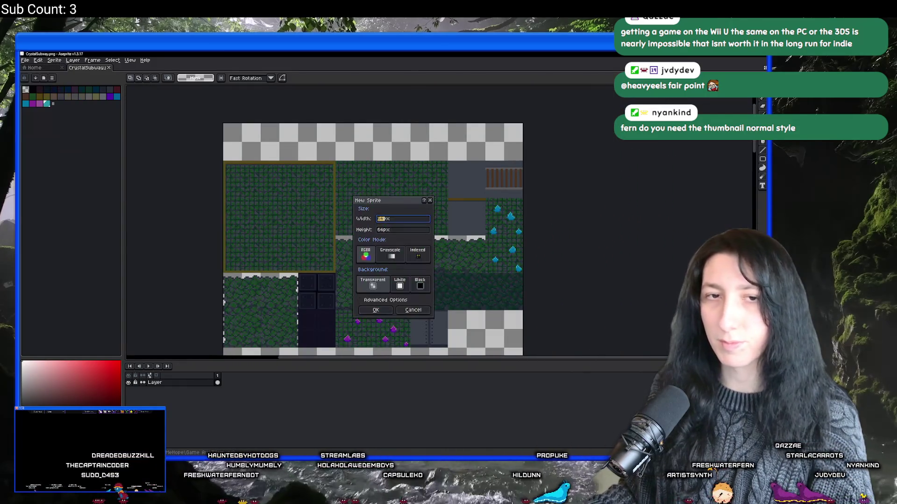
pyautogui.press('Return')
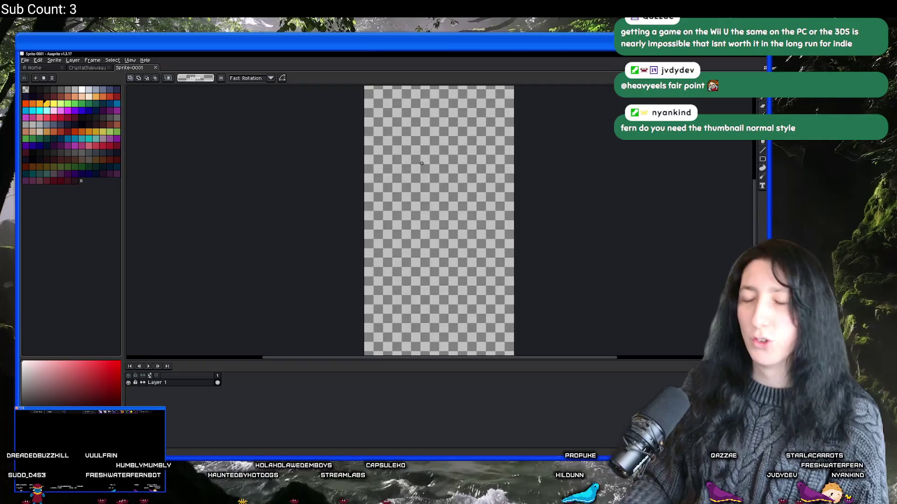
pyautogui.moveTo(405, 171); pyautogui.dragTo(267, 207)
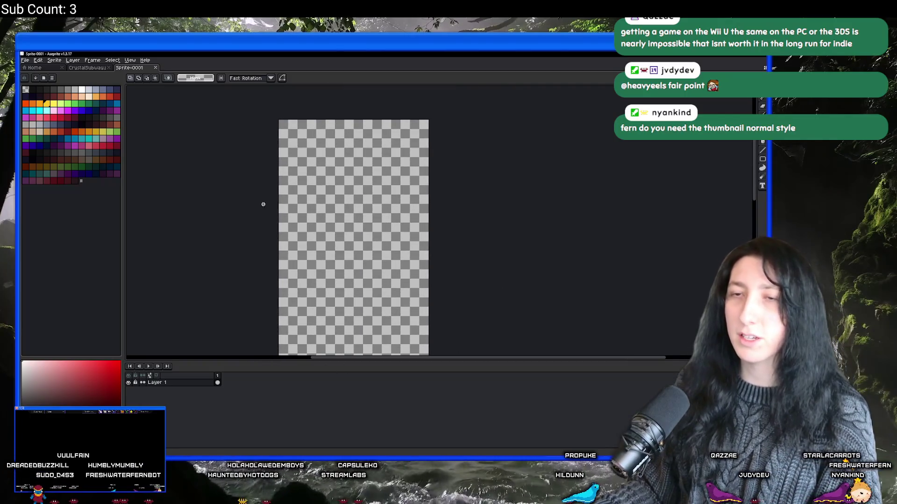
# Step: Extend the new sprite's canvas by 64 pixels on the left
pyautogui.click(54, 60)
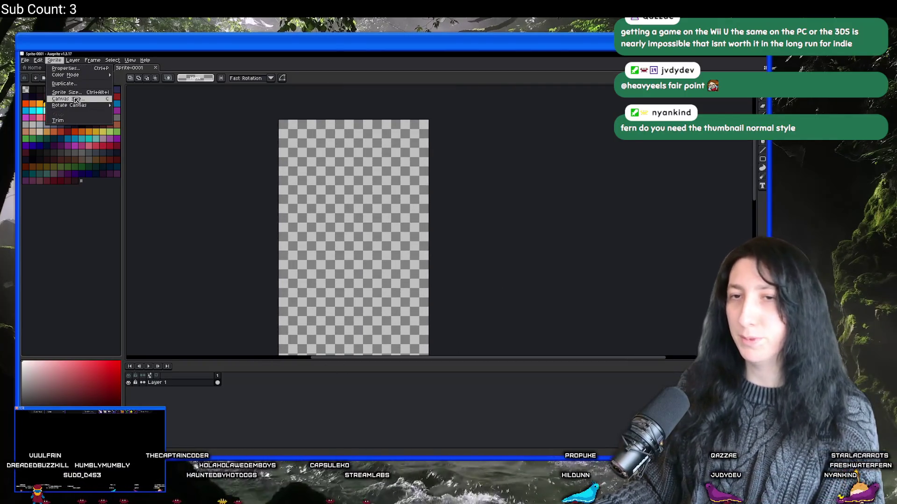
pyautogui.click(65, 98)
pyautogui.click(677, 151)
pyautogui.write('64')
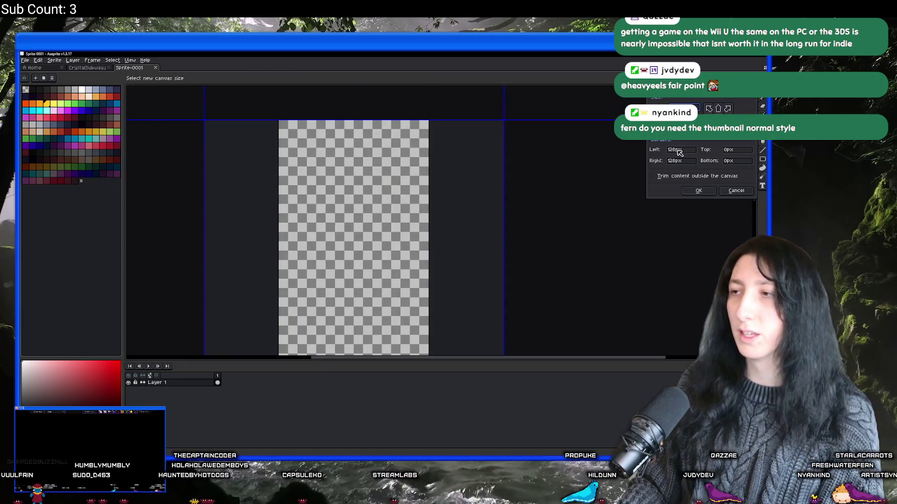
pyautogui.press('Return')
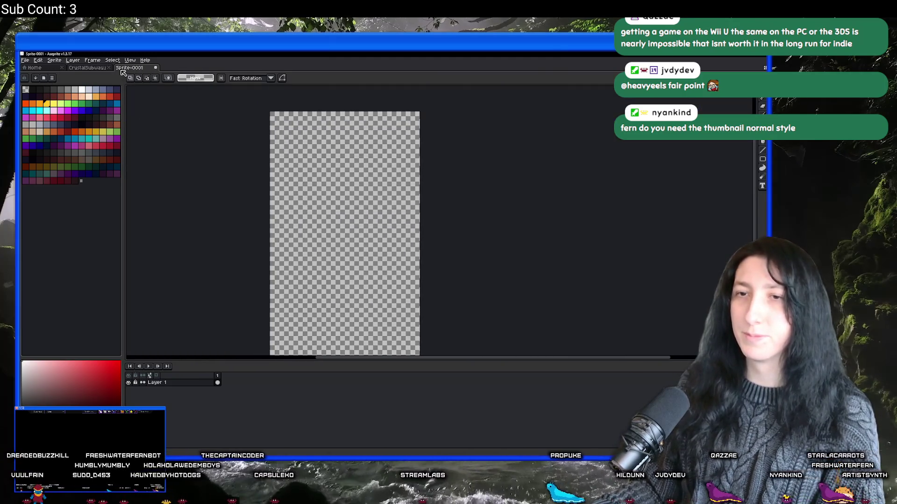
pyautogui.click(104, 69)
pyautogui.click(129, 68)
pyautogui.scroll(2, 245, 134)
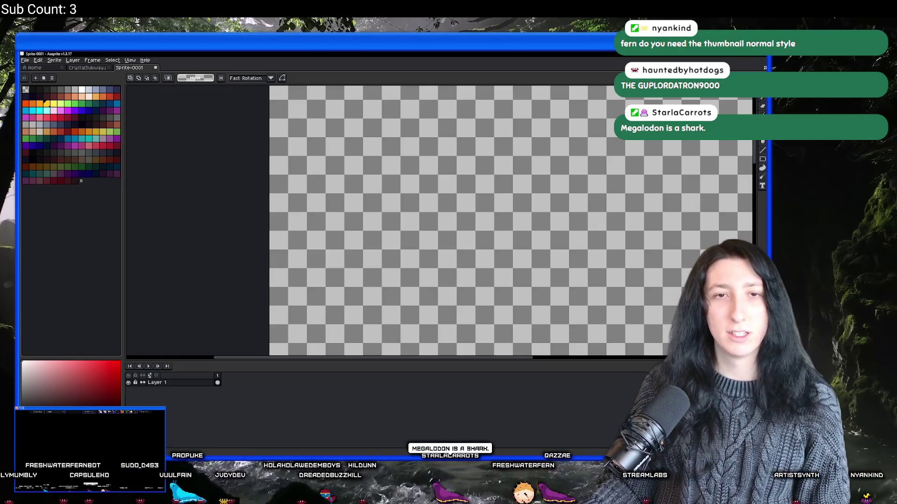
pyautogui.click(450, 453)
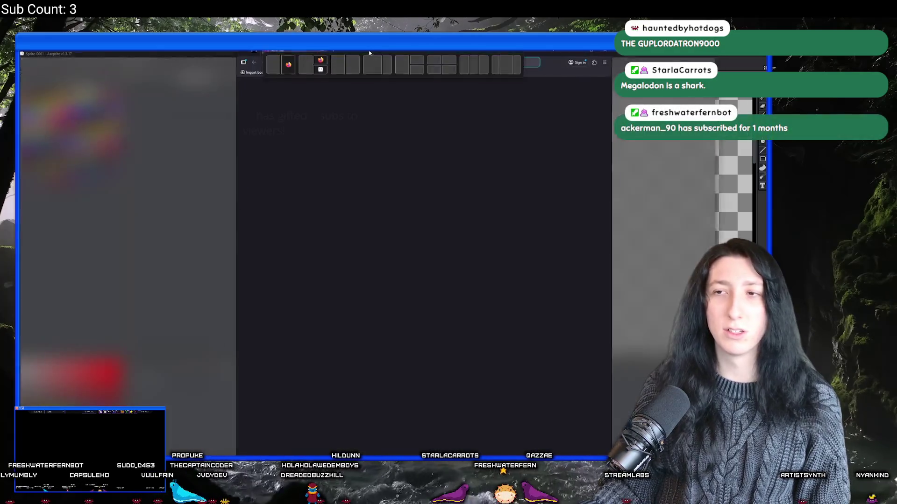
# Step: Search 'what is a megaldon' and preview several megalodon images, then return to Aseprite
pyautogui.write('what is a me')
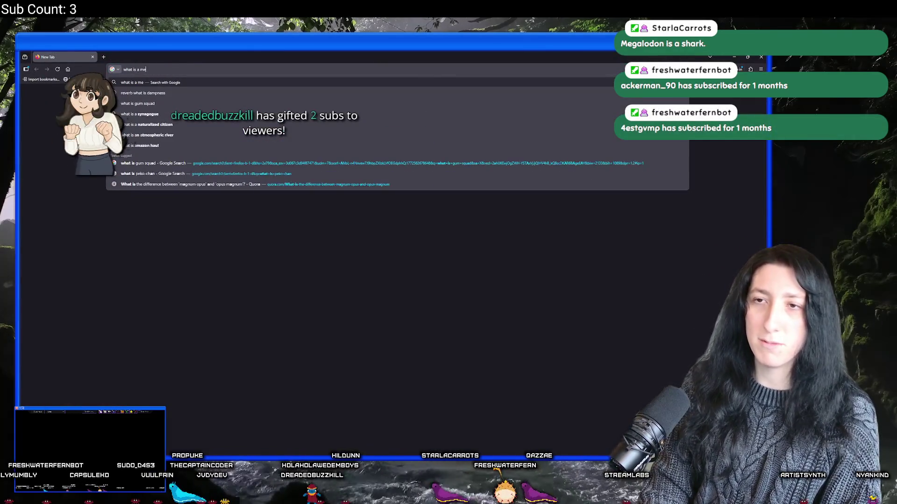
pyautogui.write('galdon')
pyautogui.press('Return')
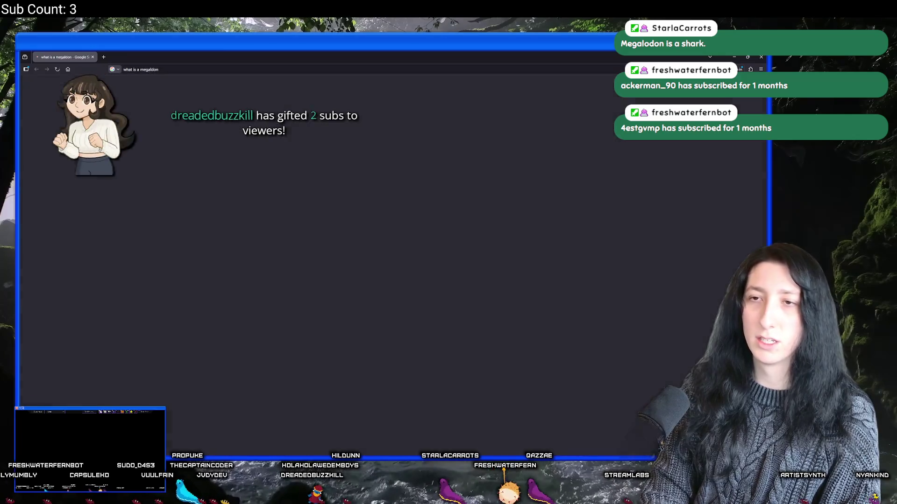
pyautogui.click(139, 200)
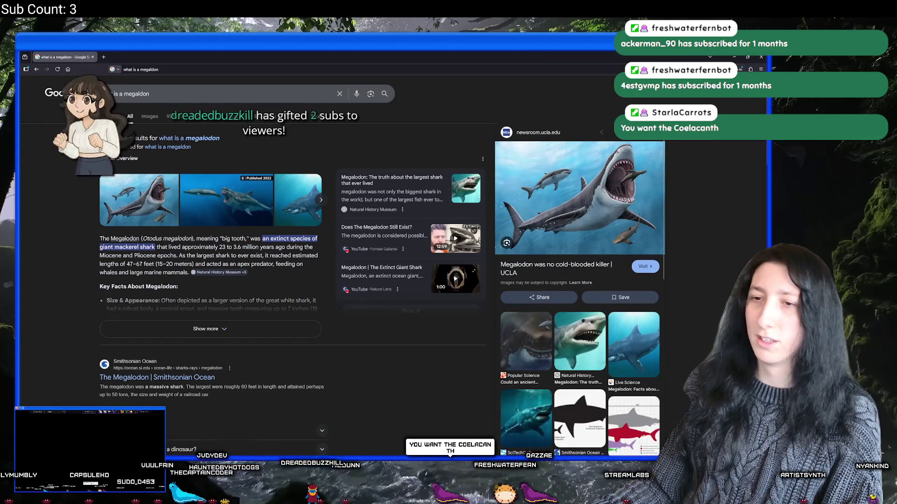
pyautogui.click(201, 200)
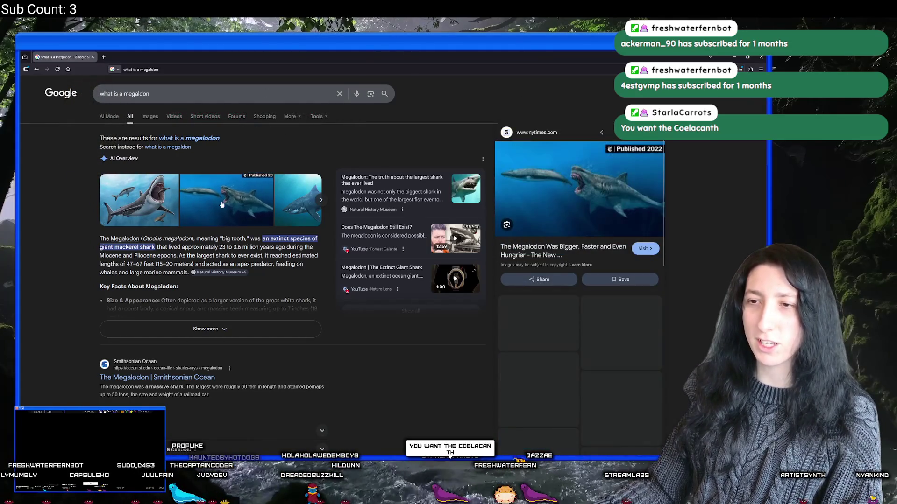
pyautogui.click(294, 192)
pyautogui.click(233, 200)
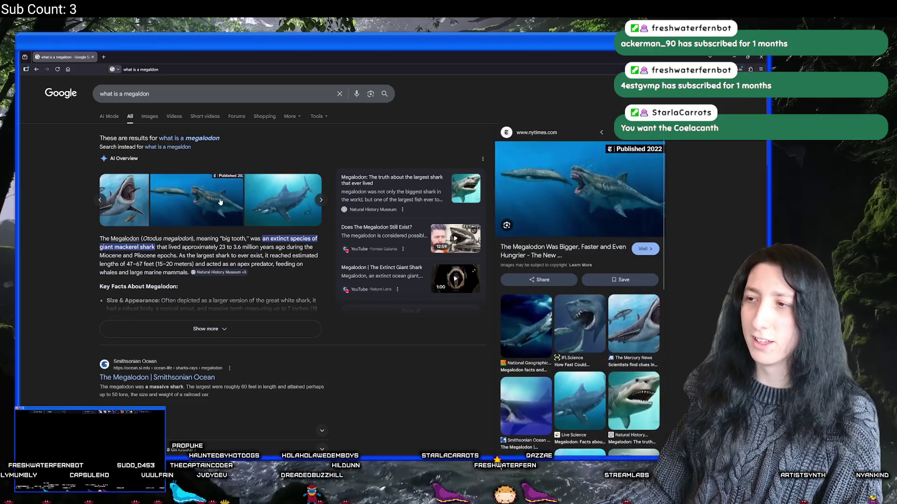
pyautogui.click(125, 200)
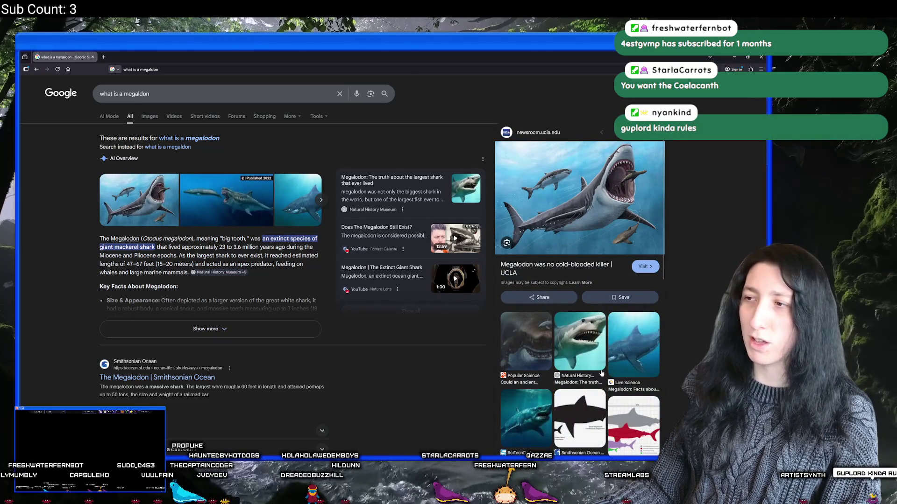
pyautogui.scroll(-5, 579, 327)
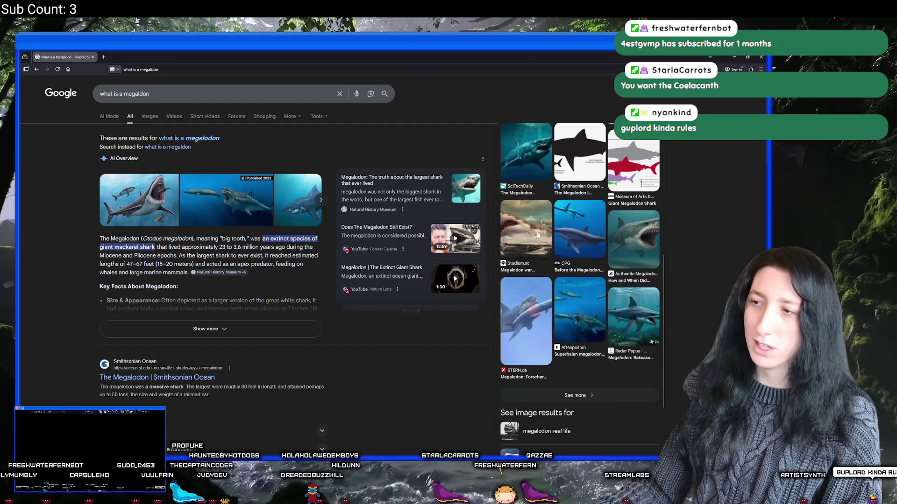
pyautogui.click(523, 230)
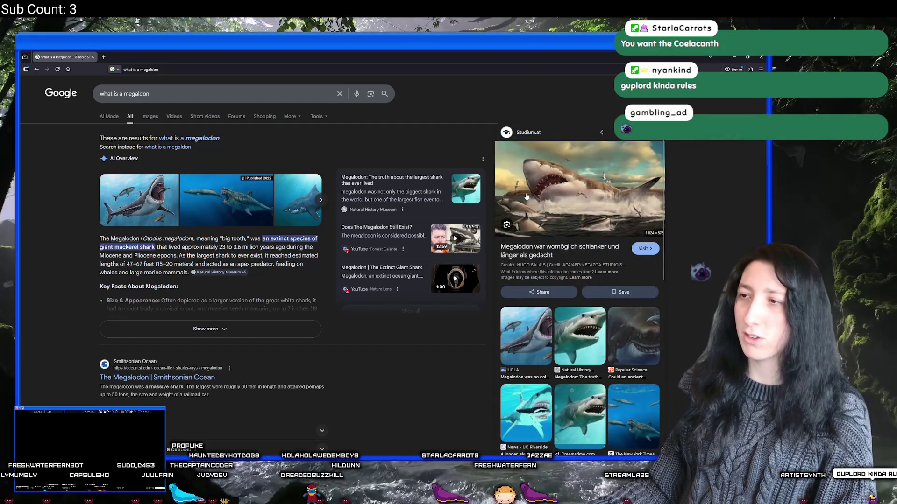
pyautogui.click(586, 344)
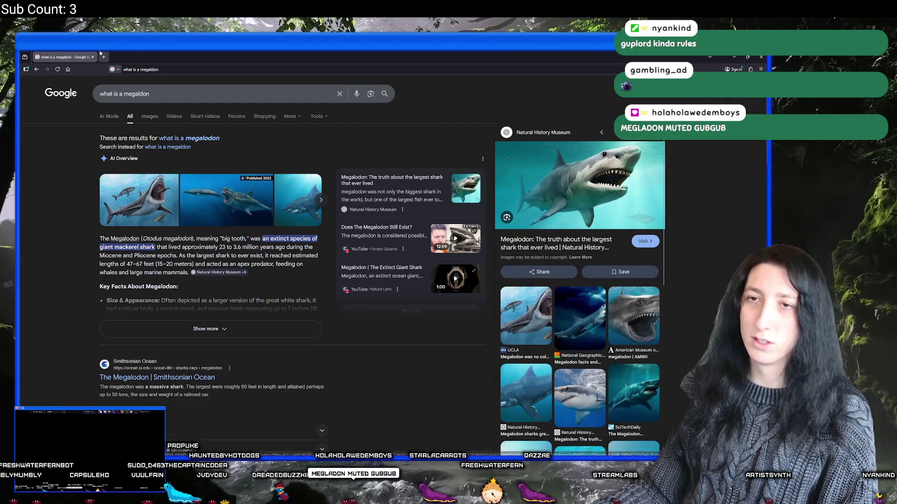
pyautogui.hotkey('alt', 'Tab')
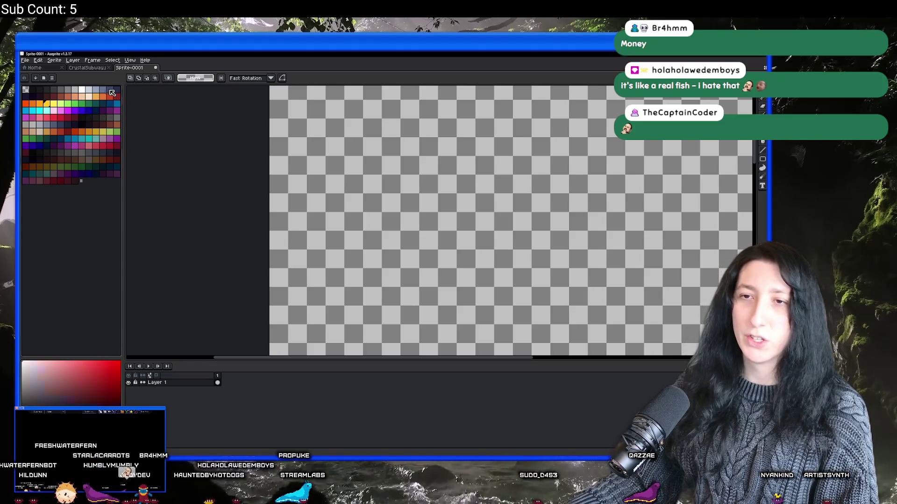
# Step: Flood-fill the canvas cyan blue and add a new layer above it
pyautogui.press('g')
pyautogui.click(26, 110)
pyautogui.click(294, 178)
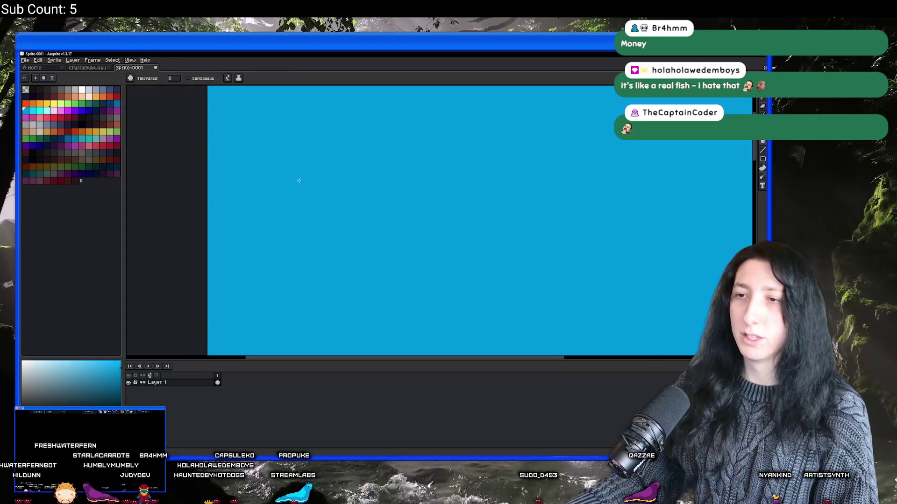
pyautogui.hotkey('ctrl', 'shift', 'n')
# Step: Sketch the fish in dark navy: curved body outline, eye and a dark spot
pyautogui.press('b')
pyautogui.click(115, 88)
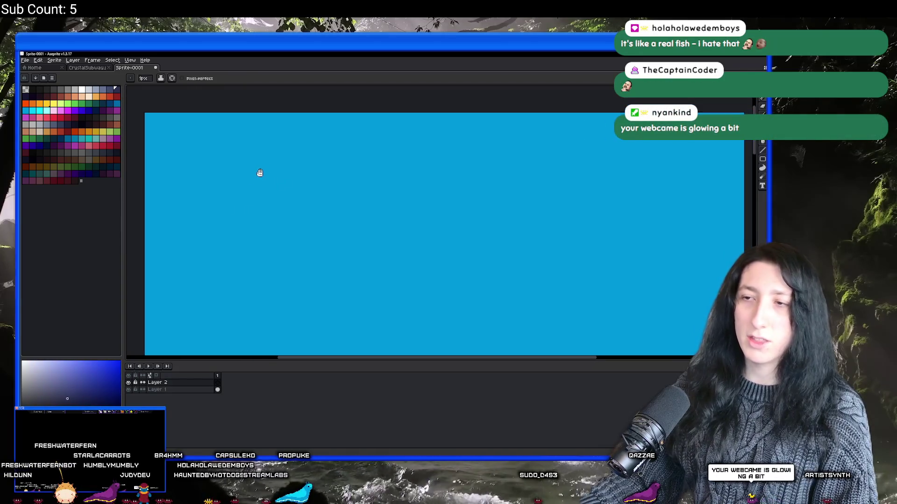
pyautogui.scroll(-3, 257, 176)
pyautogui.moveTo(227, 116)
pyautogui.mouseDown()
pyautogui.moveTo(425, 201)
pyautogui.moveTo(330, 345)
pyautogui.moveTo(187, 292)
pyautogui.mouseUp()
pyautogui.scroll(-3, 432, 222)
pyautogui.scroll(5, 388, 167)
pyautogui.moveTo(411, 169); pyautogui.dragTo(407, 173)
pyautogui.moveTo(253, 254)
pyautogui.mouseDown()
pyautogui.moveTo(271, 248)
pyautogui.moveTo(285, 224)
pyautogui.moveTo(284, 250)
pyautogui.mouseUp()
# Step: Paint a yellow blob, then undo the lopsided dark spot and repaint it rounder
pyautogui.press('x')
pyautogui.moveTo(353, 240); pyautogui.dragTo(360, 273)
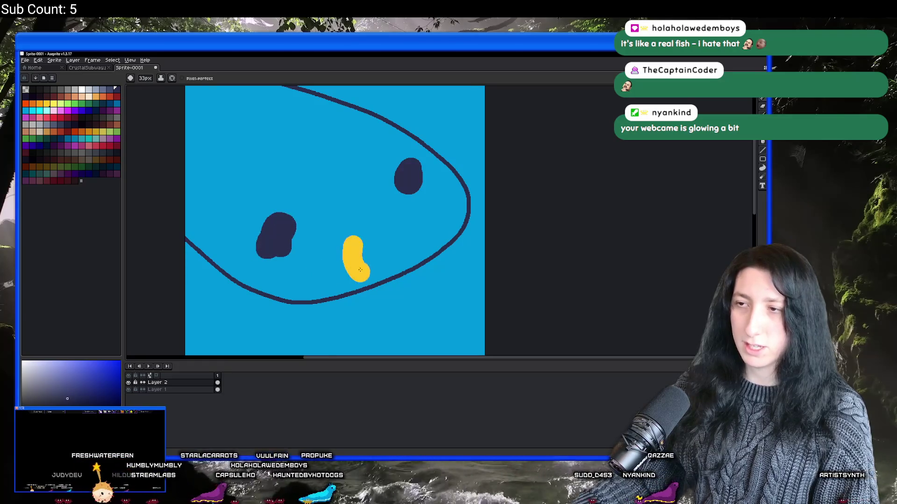
pyautogui.hotkey('ctrl', 'z')
pyautogui.hotkey('ctrl', 'z')
pyautogui.moveTo(249, 232)
pyautogui.mouseDown()
pyautogui.moveTo(257, 233)
pyautogui.moveTo(255, 219)
pyautogui.mouseUp()
pyautogui.scroll(-2, 297, 257)
# Step: With a smaller brush, draw the thick mouth line, extra strokes and the pointed top fin
pyautogui.press('-')
pyautogui.press('-')
pyautogui.press('-')
pyautogui.press('-')
pyautogui.press('-')
pyautogui.moveTo(464, 173); pyautogui.dragTo(262, 277)
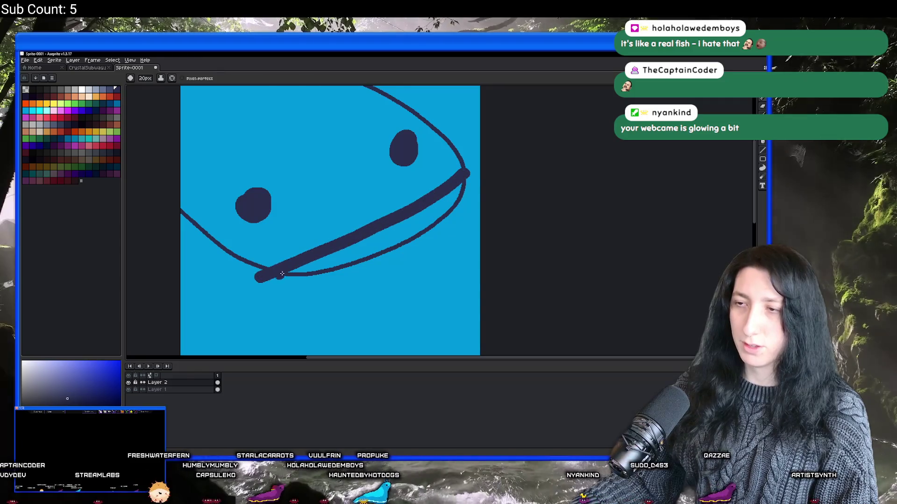
pyautogui.moveTo(356, 241); pyautogui.dragTo(452, 309)
pyautogui.moveTo(348, 172)
pyautogui.mouseDown()
pyautogui.moveTo(333, 118)
pyautogui.moveTo(275, 148)
pyautogui.mouseUp()
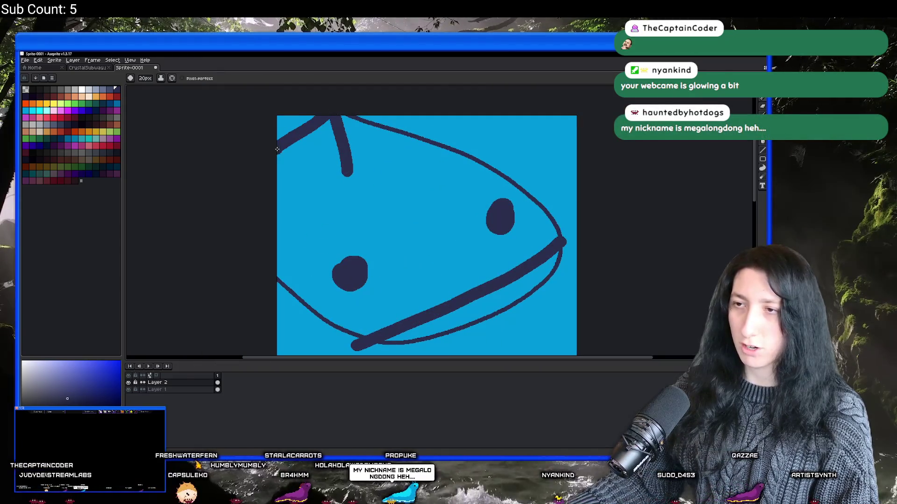
pyautogui.scroll(-3, 276, 149)
pyautogui.moveTo(287, 198); pyautogui.dragTo(270, 235)
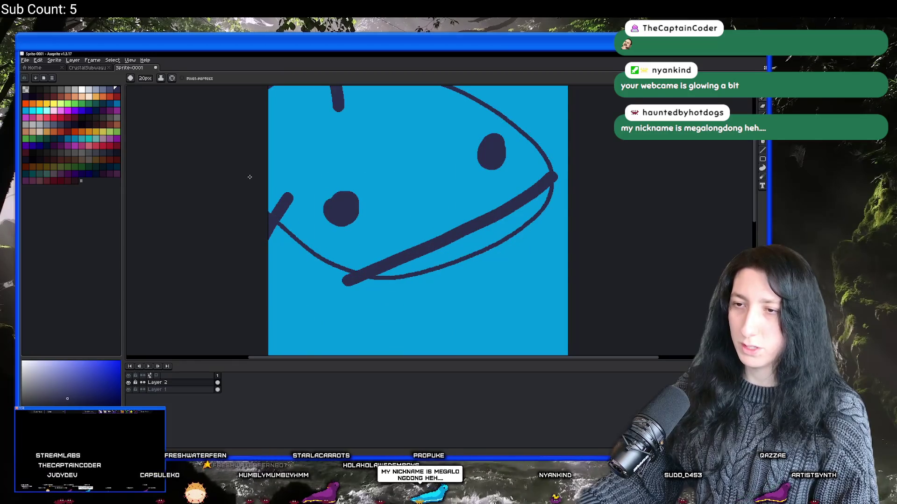
pyautogui.moveTo(475, 106)
pyautogui.mouseDown()
pyautogui.moveTo(427, 185)
pyautogui.moveTo(460, 166)
pyautogui.moveTo(363, 157)
pyautogui.mouseUp()
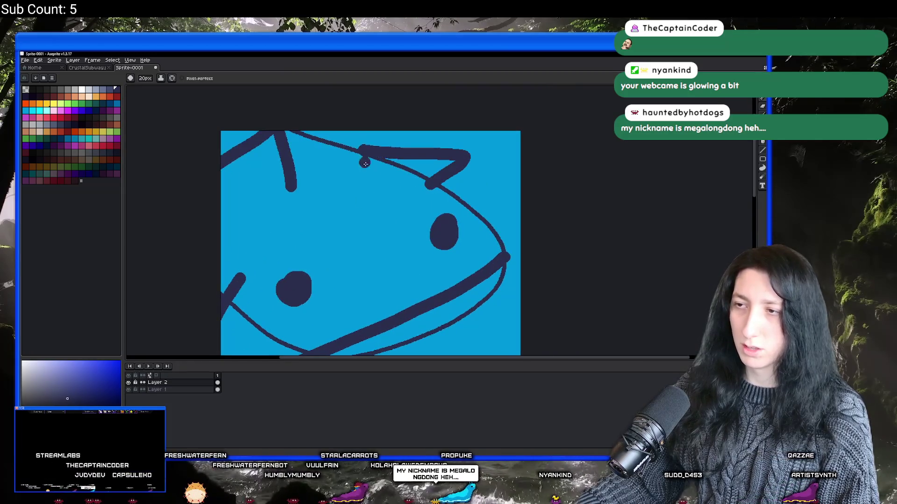
pyautogui.scroll(-3, 379, 187)
# Step: Shrink the brush further to trace a new jaw line and zigzag teeth
pyautogui.press('-')
pyautogui.press('-')
pyautogui.press('-')
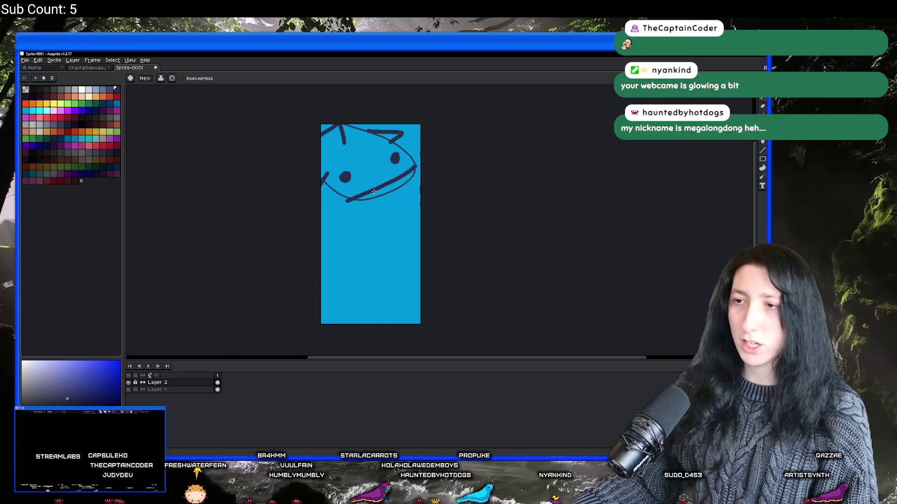
pyautogui.scroll(5, 374, 232)
pyautogui.moveTo(312, 226)
pyautogui.mouseDown()
pyautogui.moveTo(306, 233)
pyautogui.moveTo(428, 174)
pyautogui.mouseUp()
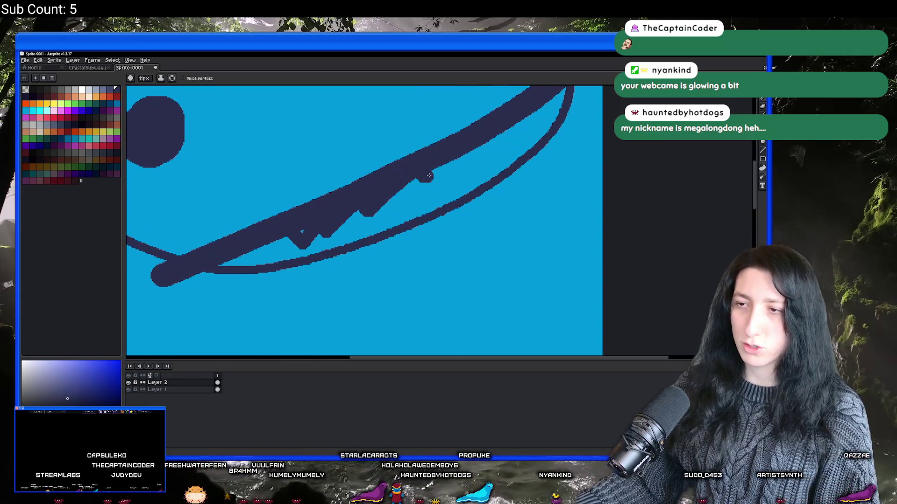
pyautogui.scroll(-5, 444, 180)
pyautogui.press('-')
pyautogui.press('-')
pyautogui.press('-')
pyautogui.scroll(4, 448, 182)
pyautogui.scroll(-2, 449, 183)
pyautogui.moveTo(229, 260)
pyautogui.mouseDown()
pyautogui.moveTo(334, 216)
pyautogui.moveTo(418, 164)
pyautogui.mouseUp()
pyautogui.scroll(-3, 398, 194)
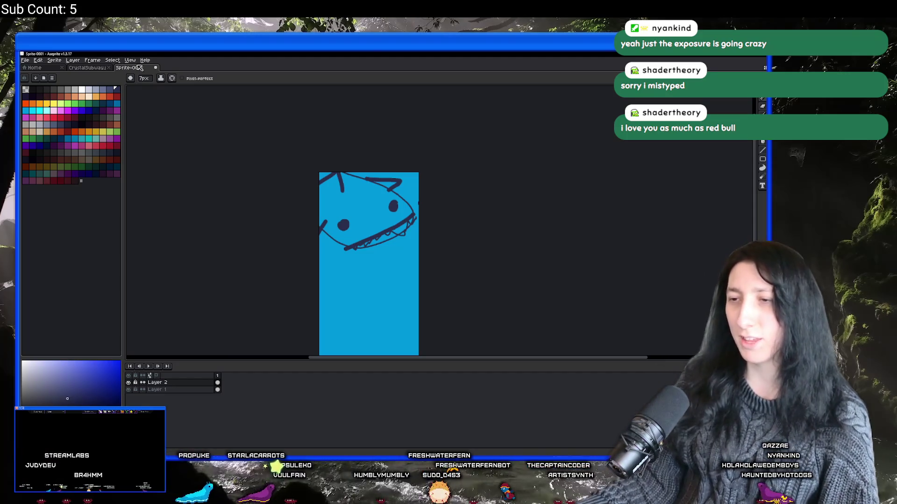
pyautogui.hotkey('ctrl', 'a')
# Step: Erase the fish sketch and the blue Layer 1 fill, then remove the empty Layer 2
pyautogui.press('Delete')
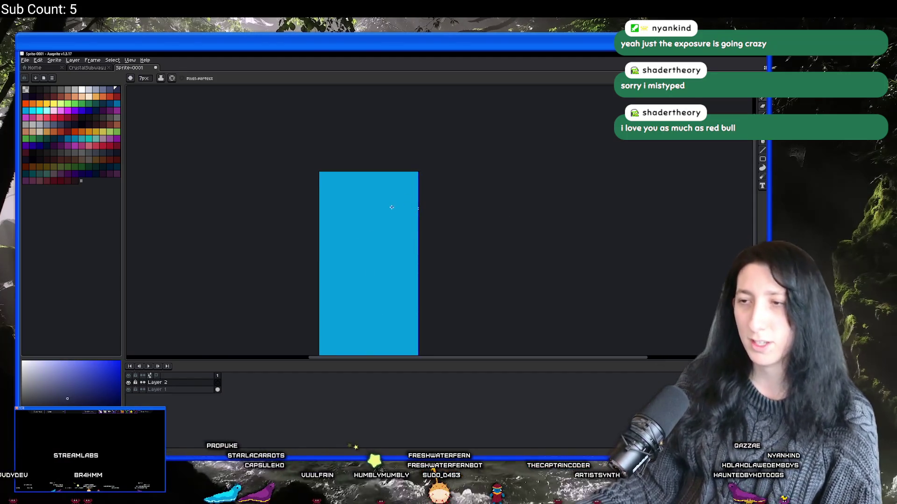
pyautogui.scroll(-1, 392, 206)
pyautogui.click(180, 390)
pyautogui.scroll(2, 396, 207)
pyautogui.hotkey('ctrl', 'a')
pyautogui.press('Delete')
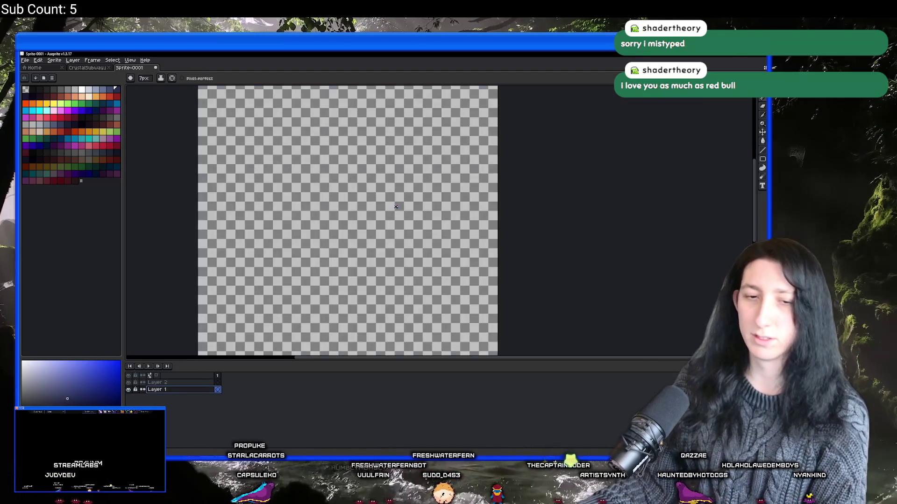
pyautogui.click(169, 384)
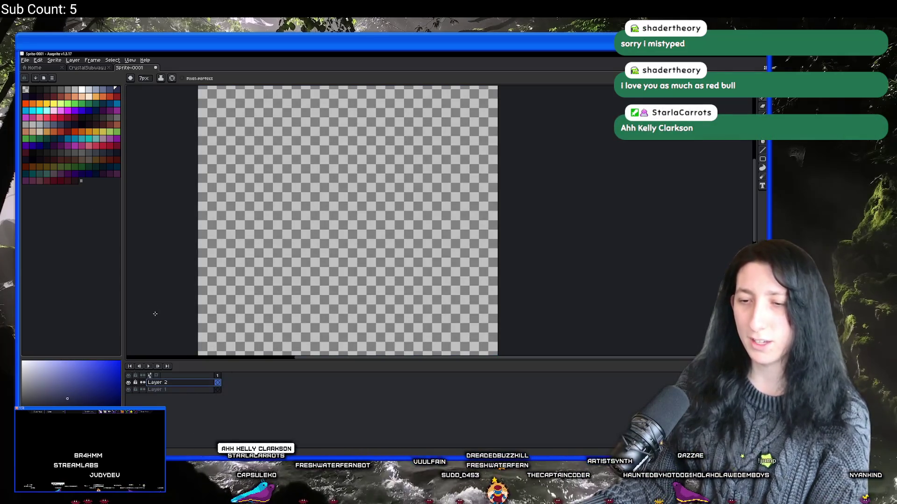
pyautogui.hotkey('ctrl', 'z')
# Step: Set a 1-pixel pencil, pick a palette colour and switch to the Rectangular Marquee for the tile area
pyautogui.press('b')
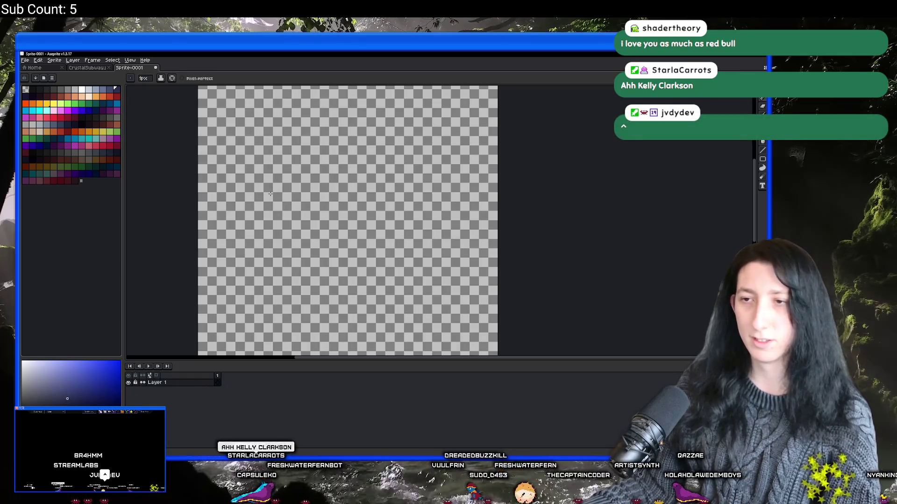
pyautogui.click(111, 124)
pyautogui.press('m')
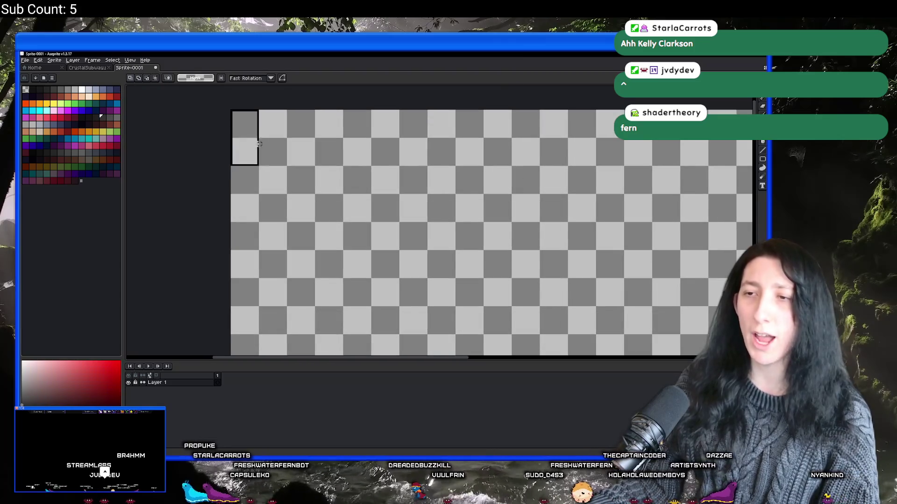
pyautogui.scroll(2, 279, 159)
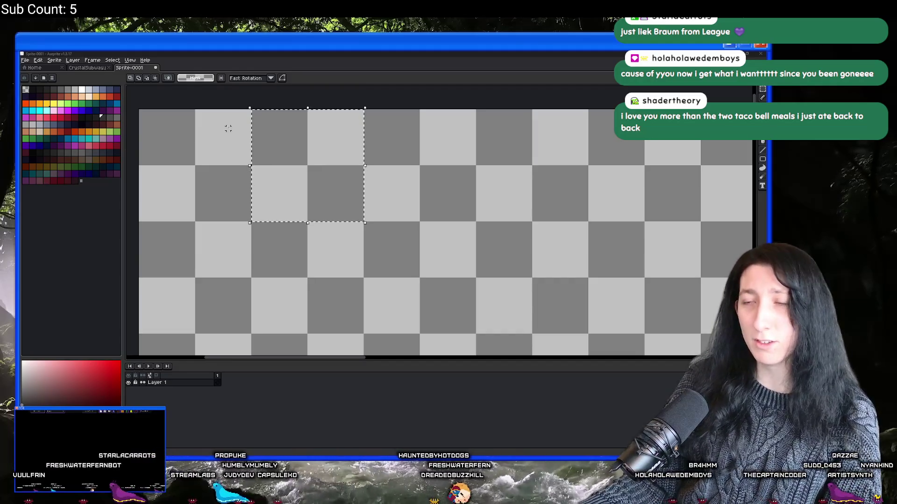
pyautogui.scroll(1, 250, 147)
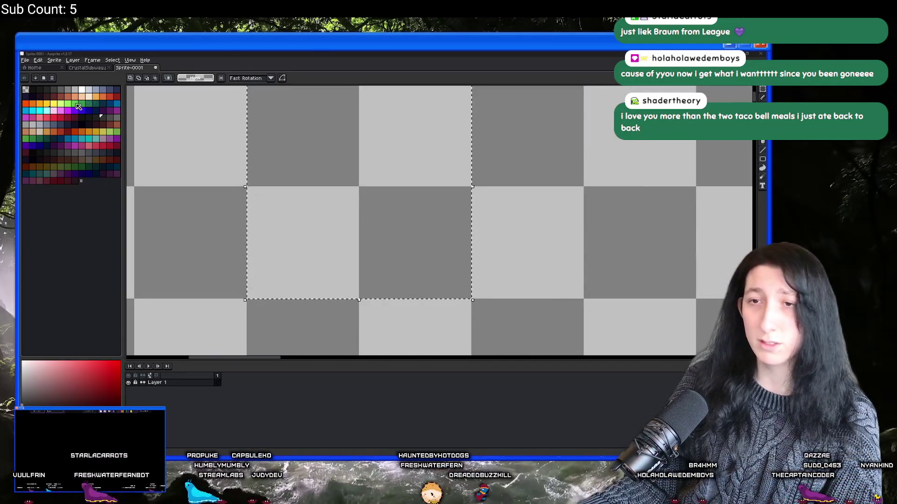
# Step: Flood-fill the selected tile area with dark navy from the palette
pyautogui.click(100, 153)
pyautogui.press('g')
pyautogui.click(322, 181)
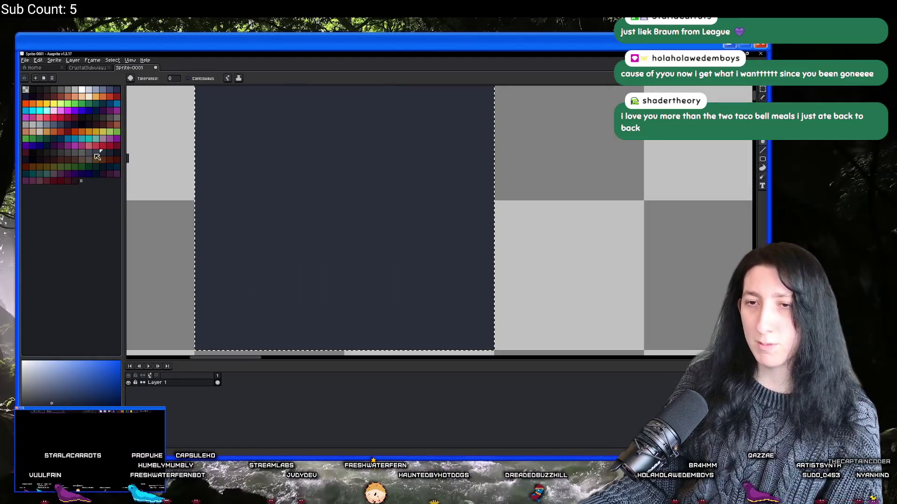
pyautogui.scroll(-2, 247, 194)
pyautogui.scroll(2, 251, 190)
pyautogui.scroll(-2, 246, 197)
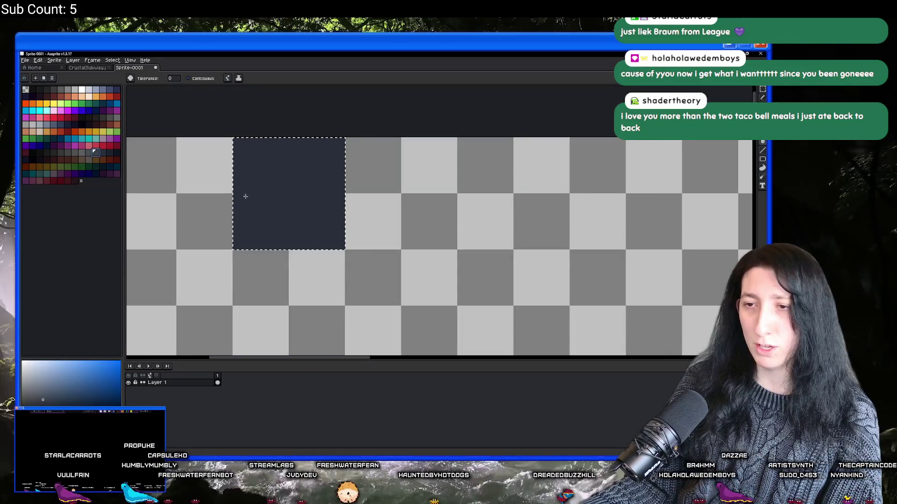
pyautogui.scroll(2, 245, 198)
# Step: Pencil a small stepped cluster of lighter pixels near the tile's bottom-left corner
pyautogui.press('b')
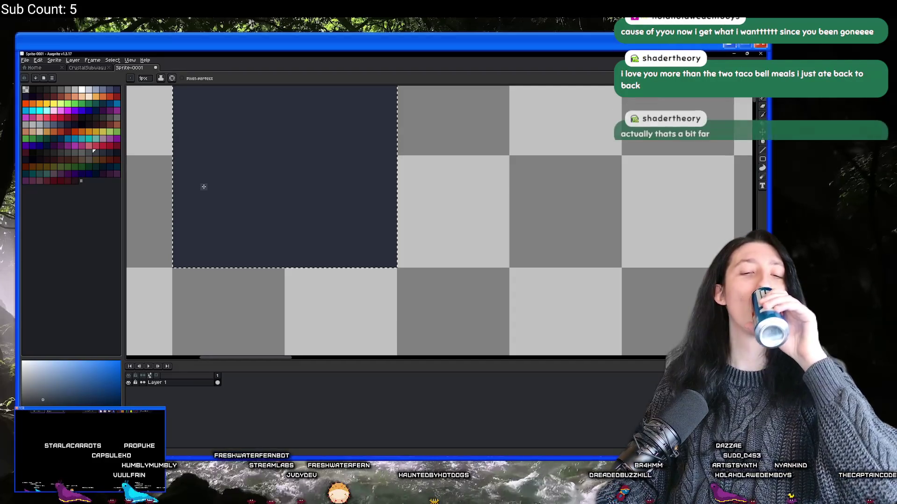
pyautogui.scroll(1, 198, 188)
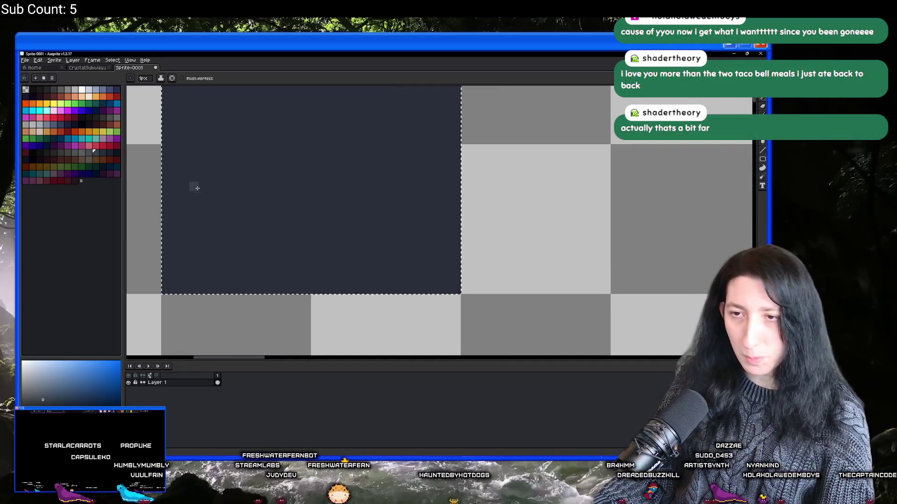
pyautogui.scroll(-3, 224, 252)
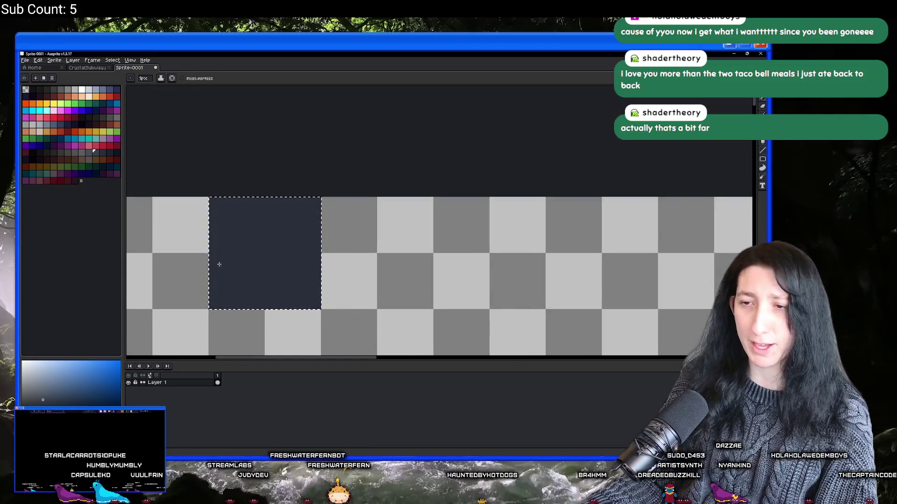
pyautogui.scroll(3, 214, 259)
pyautogui.scroll(3, 196, 271)
pyautogui.scroll(-3, 192, 299)
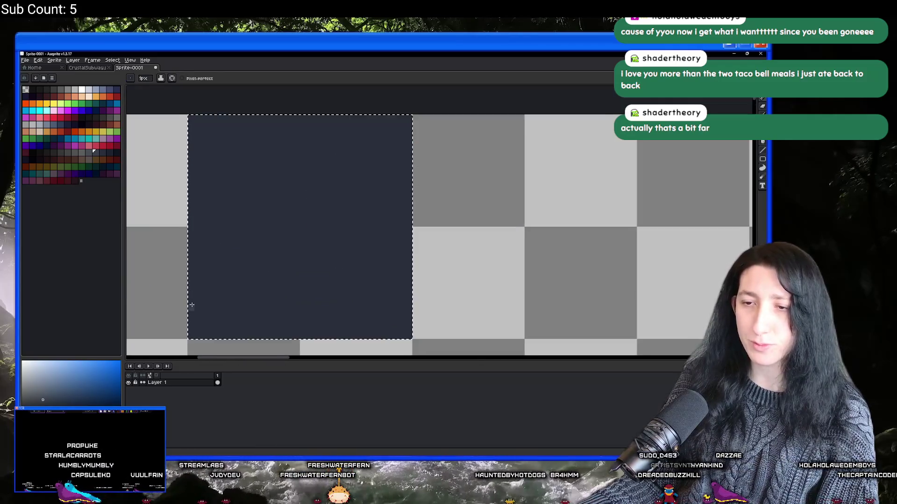
pyautogui.scroll(2, 192, 305)
pyautogui.moveTo(194, 270)
pyautogui.mouseDown()
pyautogui.moveTo(260, 285)
pyautogui.moveTo(196, 281)
pyautogui.moveTo(226, 266)
pyautogui.mouseUp()
pyautogui.moveTo(268, 286)
pyautogui.mouseDown()
pyautogui.moveTo(279, 286)
pyautogui.moveTo(240, 285)
pyautogui.mouseUp()
pyautogui.scroll(-2, 236, 286)
pyautogui.scroll(3, 220, 268)
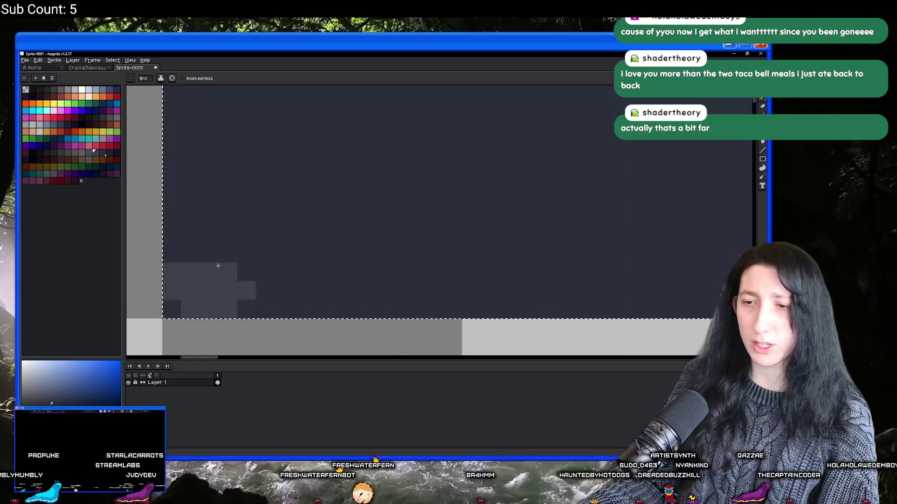
pyautogui.scroll(-3, 194, 263)
pyautogui.scroll(1, 187, 241)
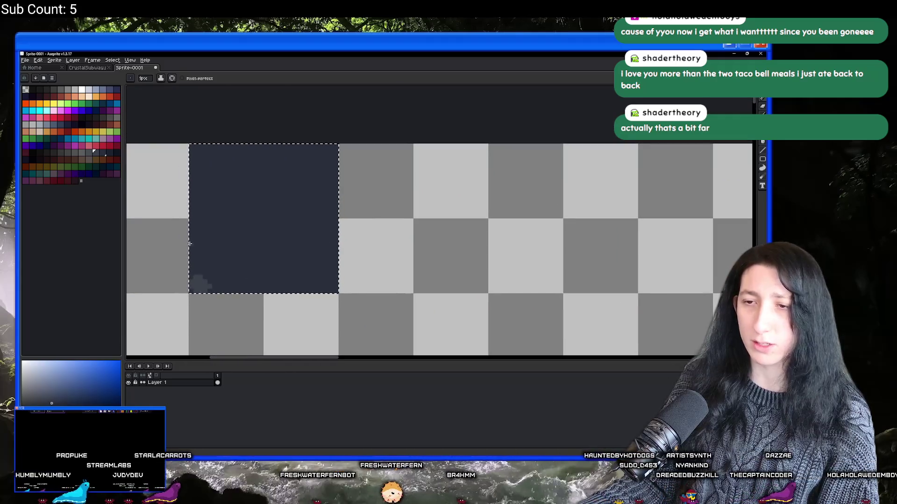
pyautogui.press('m')
pyautogui.click(25, 60)
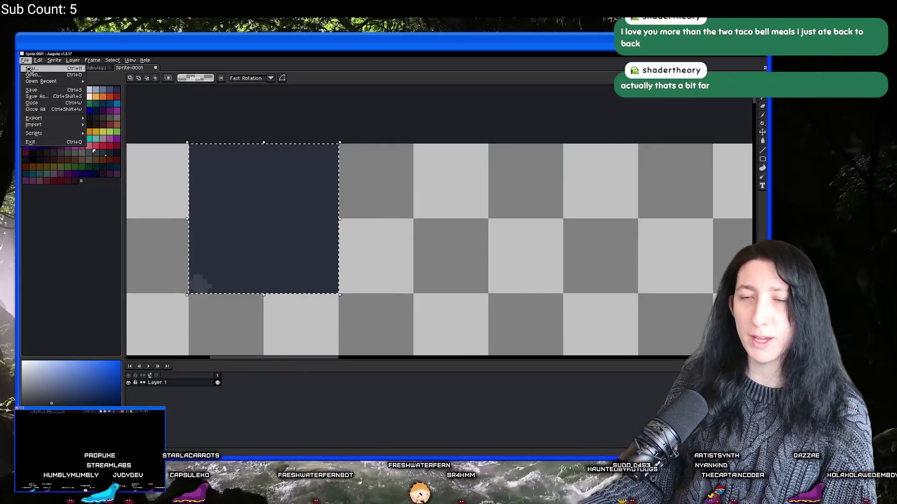
# Step: Create Sprite-0002 from the navy tile and set Tiled Mode to Tiled in Both Axes
pyautogui.click(29, 69)
pyautogui.click(376, 310)
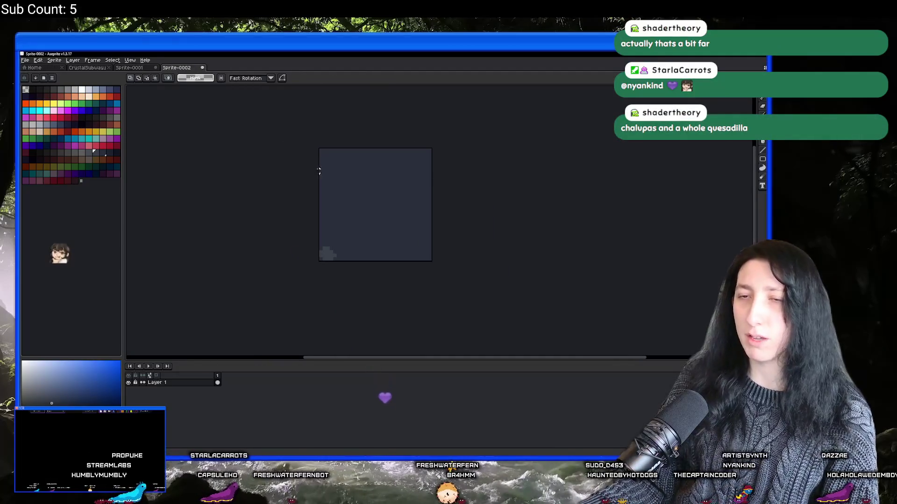
pyautogui.click(92, 61)
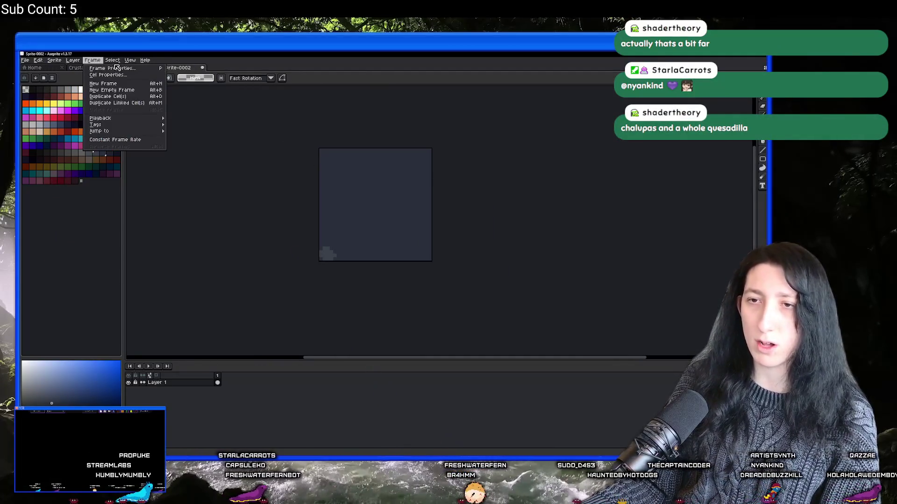
pyautogui.click(113, 60)
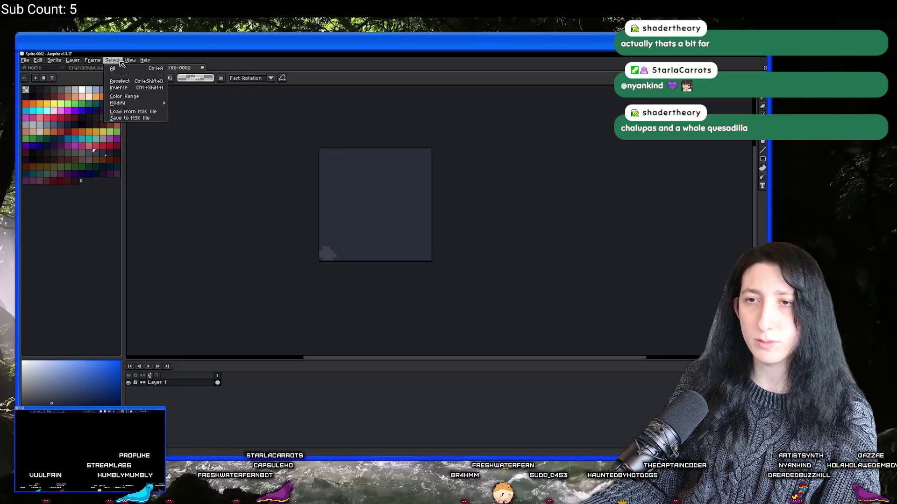
pyautogui.moveTo(157, 112)
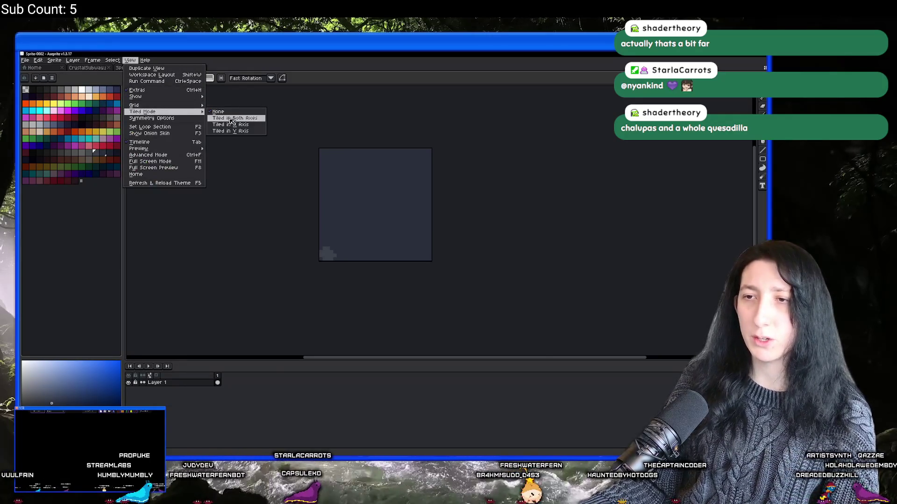
pyautogui.click(230, 118)
pyautogui.scroll(3, 220, 173)
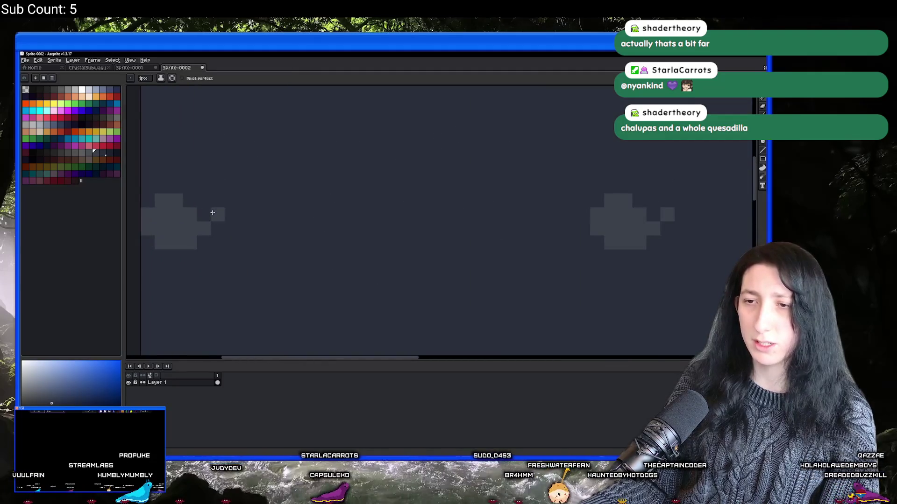
# Step: Extend the grey rock cluster with wrapping pixels to its left, below and right
pyautogui.scroll(-1, 212, 213)
pyautogui.moveTo(216, 238)
pyautogui.mouseDown()
pyautogui.moveTo(208, 246)
pyautogui.moveTo(211, 226)
pyautogui.moveTo(228, 238)
pyautogui.mouseUp()
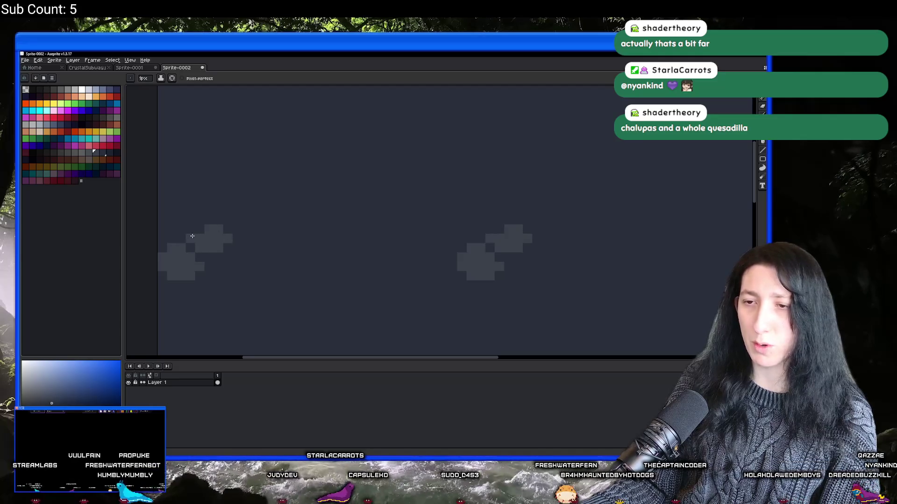
pyautogui.scroll(-3, 192, 236)
pyautogui.scroll(3, 186, 240)
pyautogui.click(205, 205)
pyautogui.moveTo(205, 205); pyautogui.dragTo(178, 207)
pyautogui.scroll(-1, 177, 207)
pyautogui.scroll(3, 187, 223)
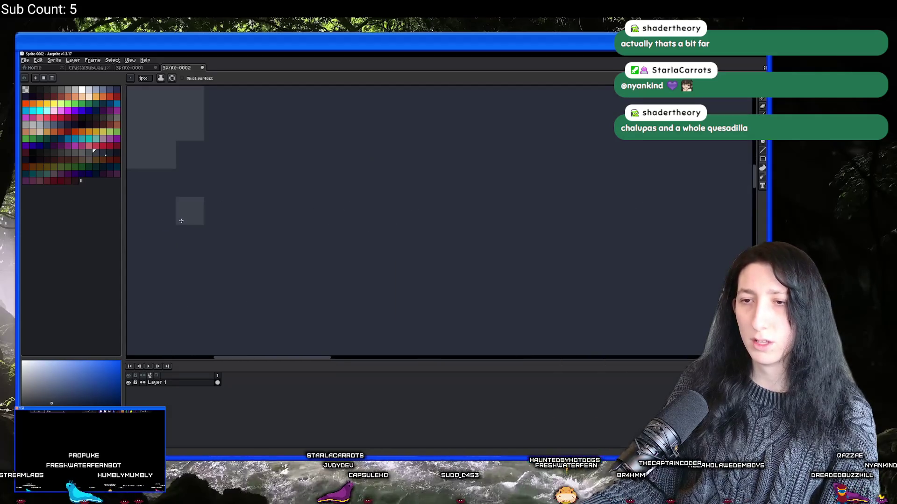
pyautogui.scroll(-3, 182, 221)
pyautogui.moveTo(218, 250); pyautogui.dragTo(255, 244)
pyautogui.click(249, 240)
pyautogui.scroll(-1, 241, 245)
pyautogui.scroll(1, 241, 245)
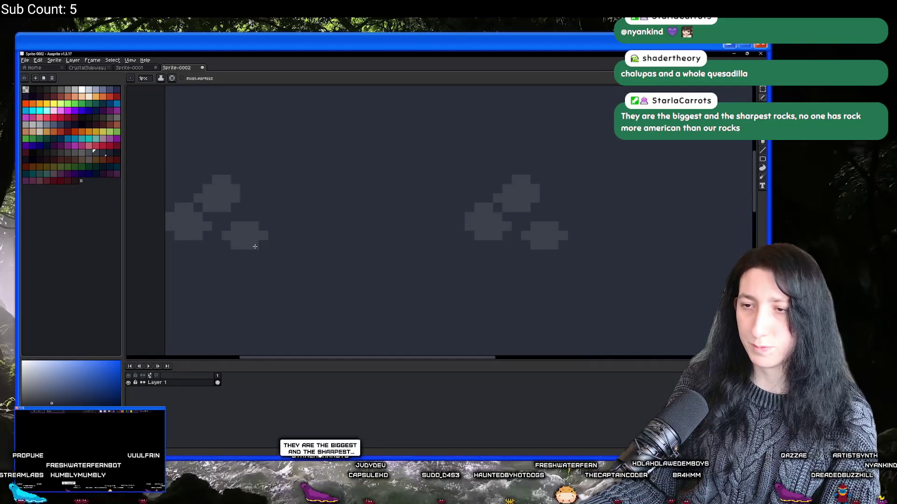
pyautogui.scroll(-3, 250, 261)
pyautogui.scroll(3, 249, 252)
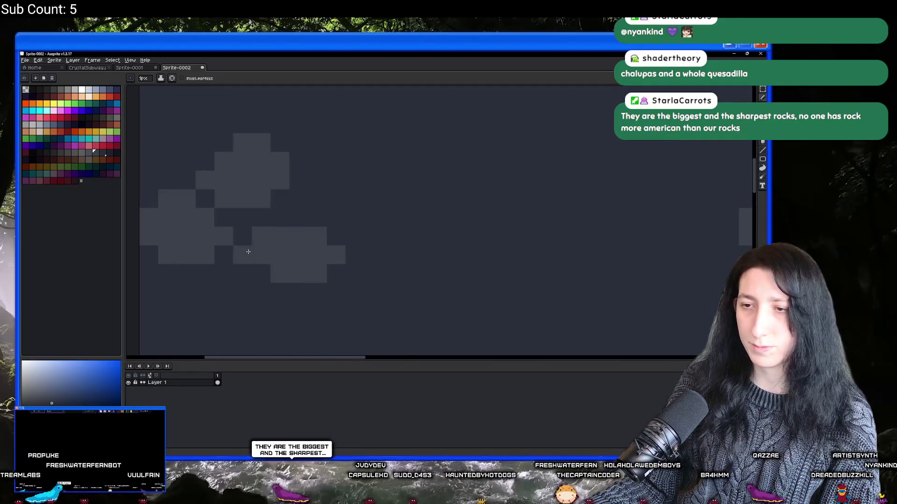
pyautogui.scroll(-4, 275, 276)
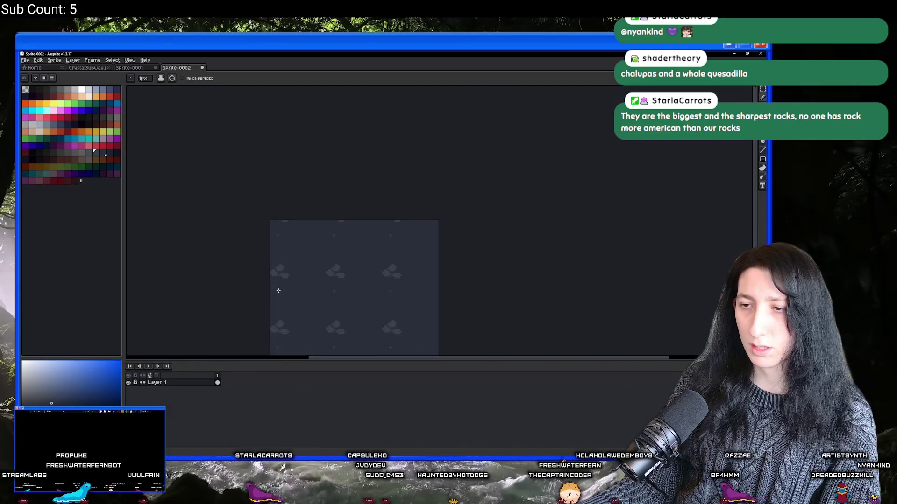
pyautogui.scroll(4, 280, 279)
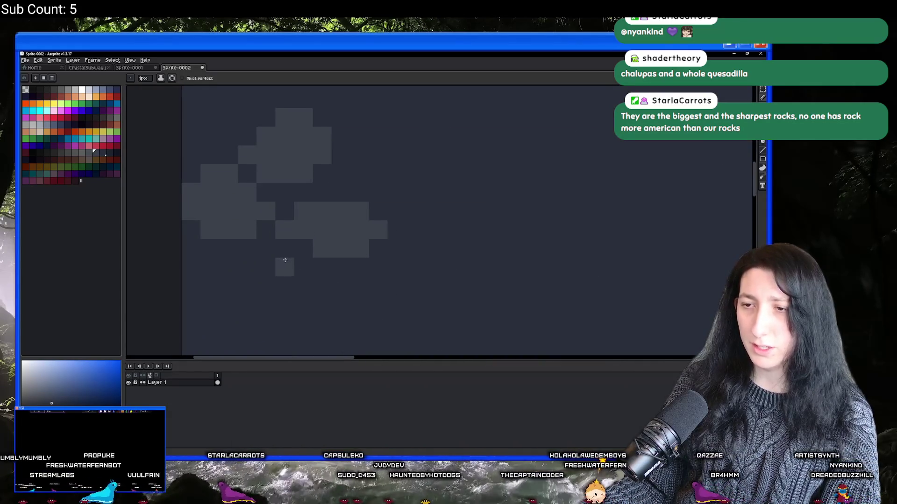
# Step: Paint a new grey lump beneath the cluster, erasing one stray block
pyautogui.moveTo(297, 260)
pyautogui.mouseDown()
pyautogui.moveTo(279, 261)
pyautogui.moveTo(278, 282)
pyautogui.moveTo(323, 279)
pyautogui.mouseUp()
pyautogui.rightClick(258, 273)
pyautogui.moveTo(262, 293)
pyautogui.mouseDown()
pyautogui.moveTo(259, 303)
pyautogui.moveTo(245, 303)
pyautogui.moveTo(278, 302)
pyautogui.moveTo(264, 308)
pyautogui.mouseUp()
pyautogui.scroll(-2, 245, 304)
pyautogui.click(287, 301)
pyautogui.scroll(-2, 288, 308)
pyautogui.scroll(1, 288, 308)
pyautogui.scroll(-1, 287, 309)
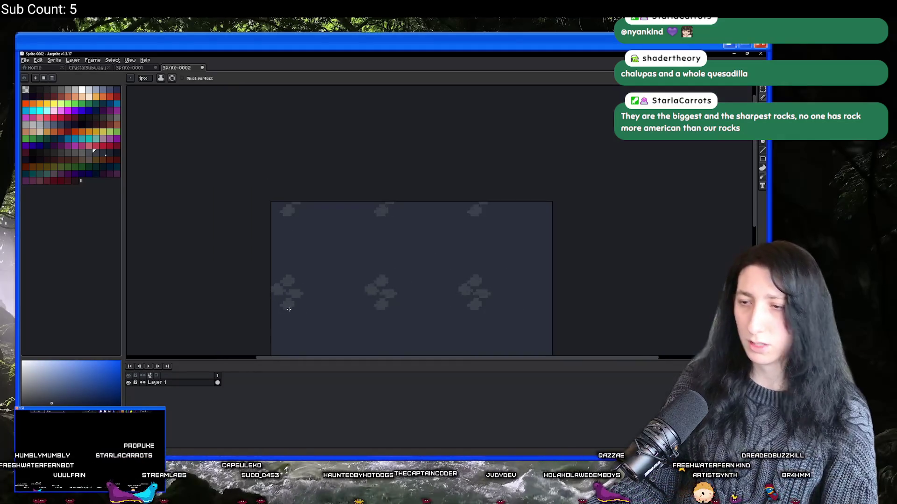
pyautogui.scroll(-1, 288, 309)
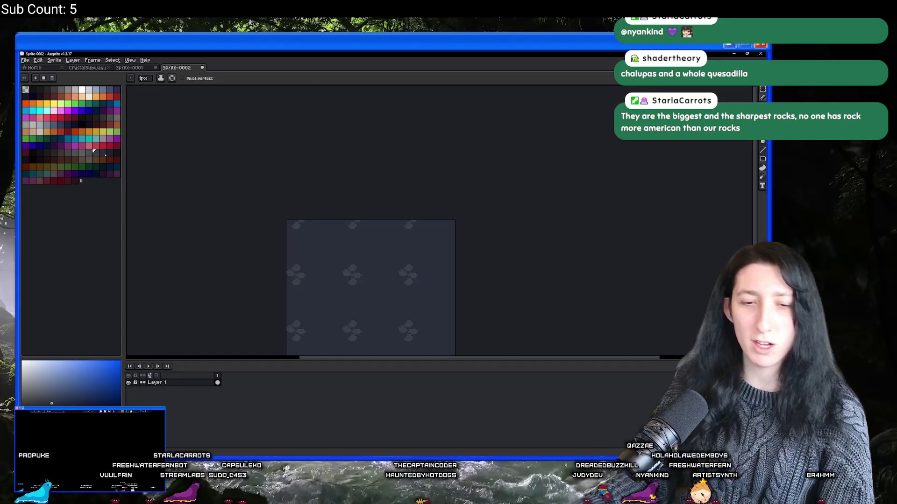
# Step: Add a row of grey pixels, erase two stray blocks and widen the left lump
pyautogui.scroll(-3, 321, 240)
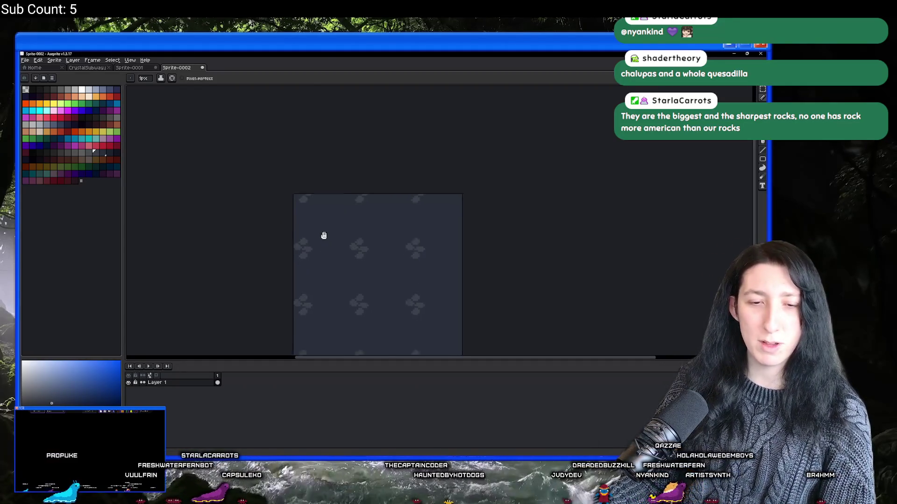
pyautogui.scroll(5, 340, 249)
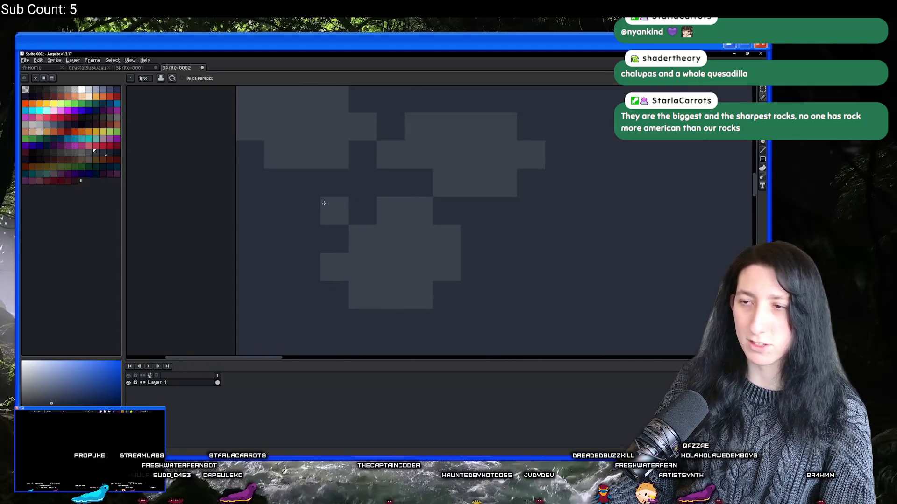
pyautogui.moveTo(325, 200); pyautogui.dragTo(283, 198)
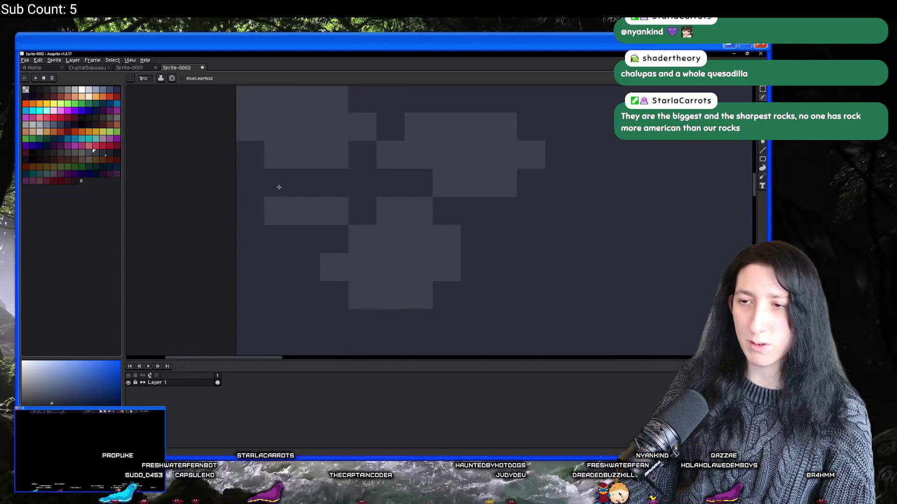
pyautogui.rightClick(332, 264)
pyautogui.rightClick(356, 289)
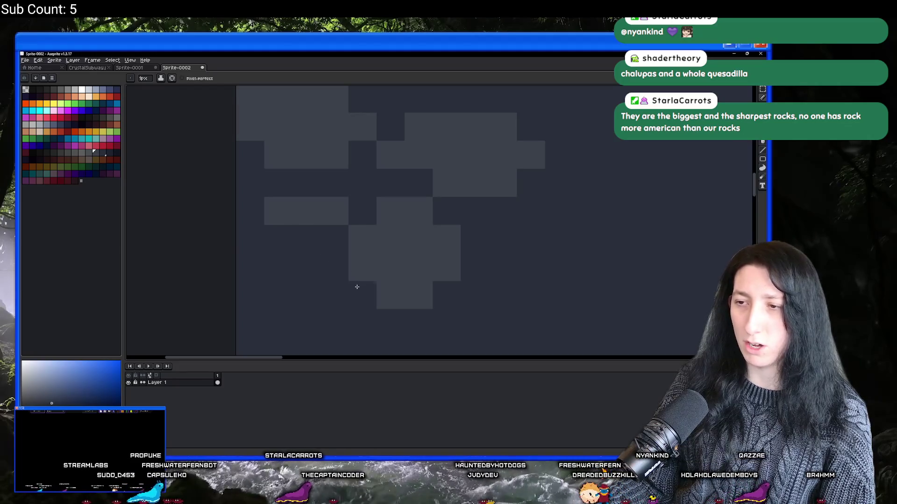
pyautogui.click(276, 239)
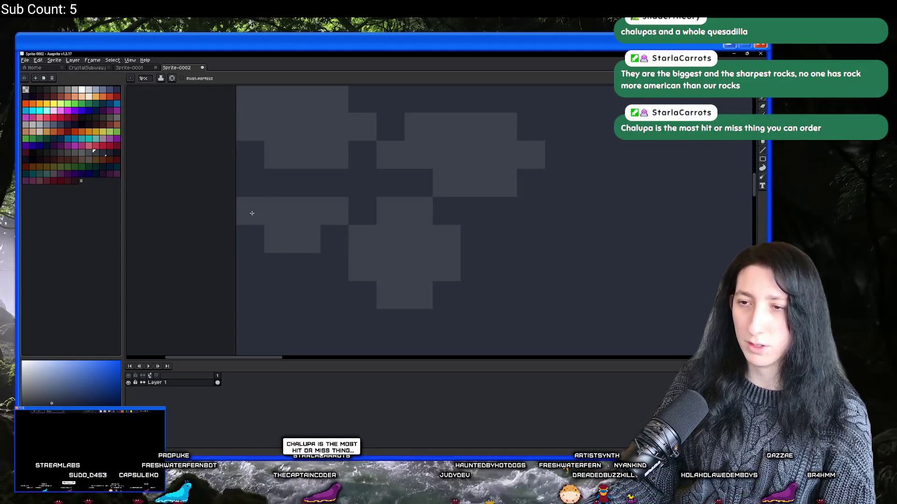
pyautogui.moveTo(290, 251)
pyautogui.mouseDown()
pyautogui.moveTo(270, 260)
pyautogui.moveTo(256, 248)
pyautogui.mouseUp()
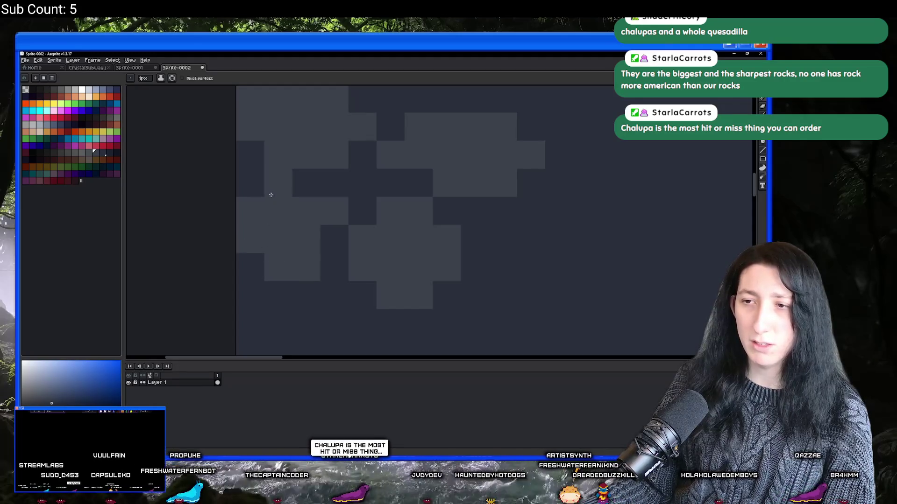
pyautogui.scroll(-4, 259, 181)
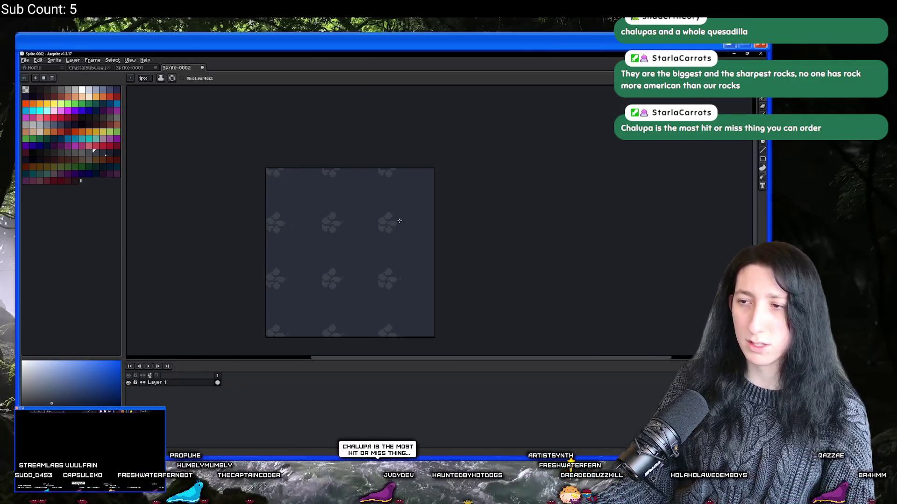
pyautogui.scroll(4, 356, 163)
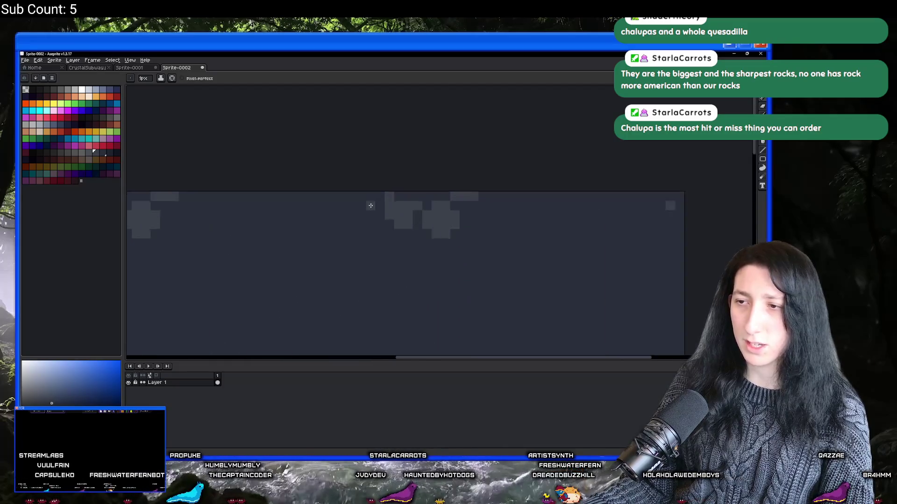
# Step: Fill the gaps in the rock shape and zoom out to check the even tiling
pyautogui.click(387, 198)
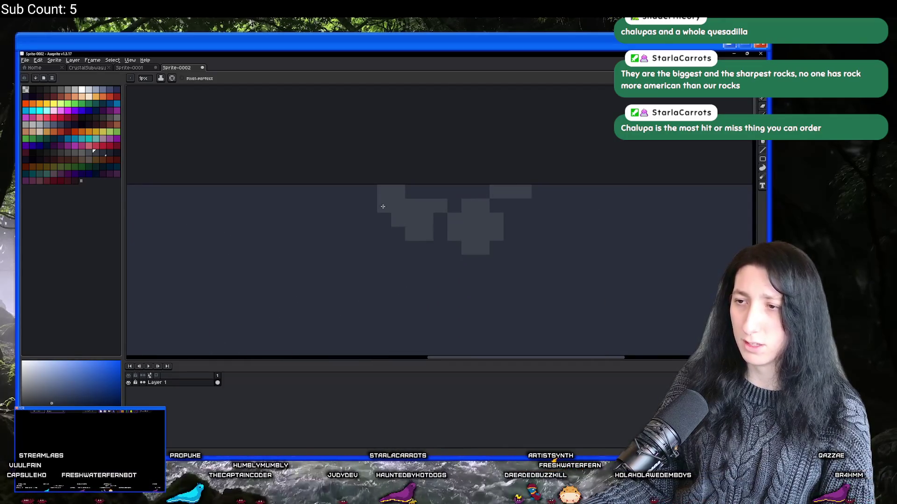
pyautogui.scroll(-4, 363, 241)
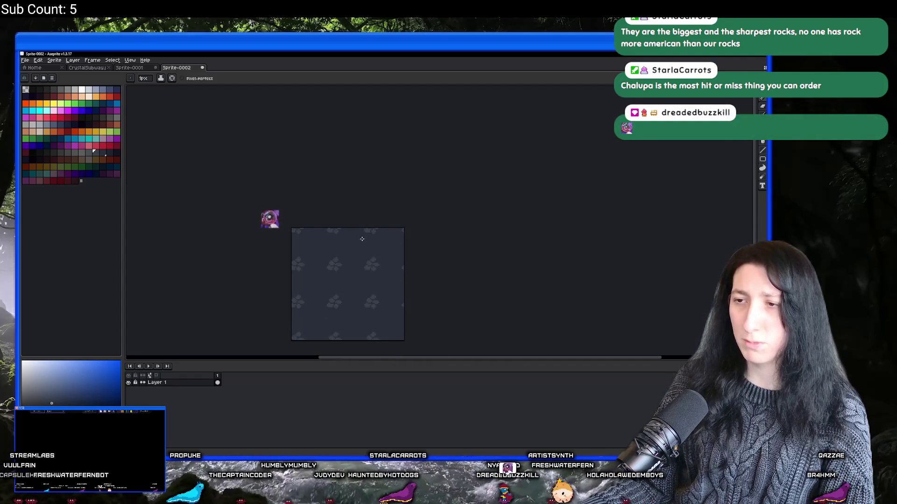
pyautogui.moveTo(362, 241); pyautogui.dragTo(382, 227)
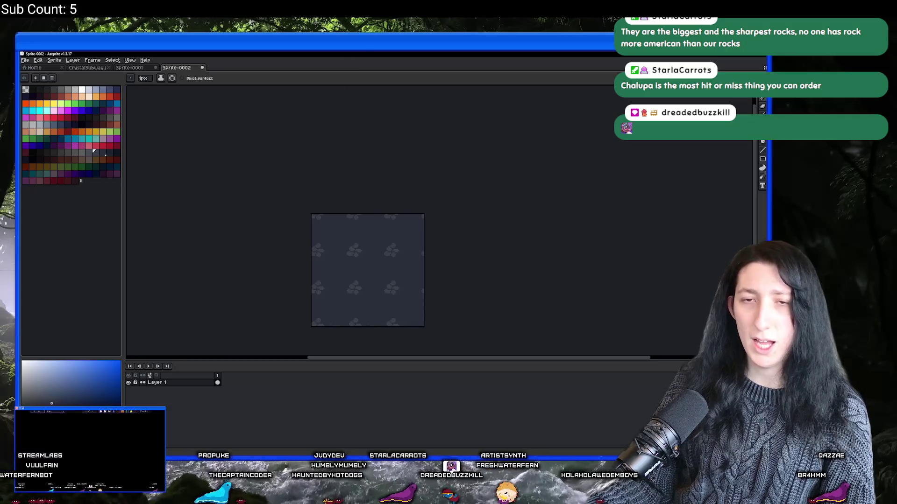
pyautogui.scroll(5, 348, 230)
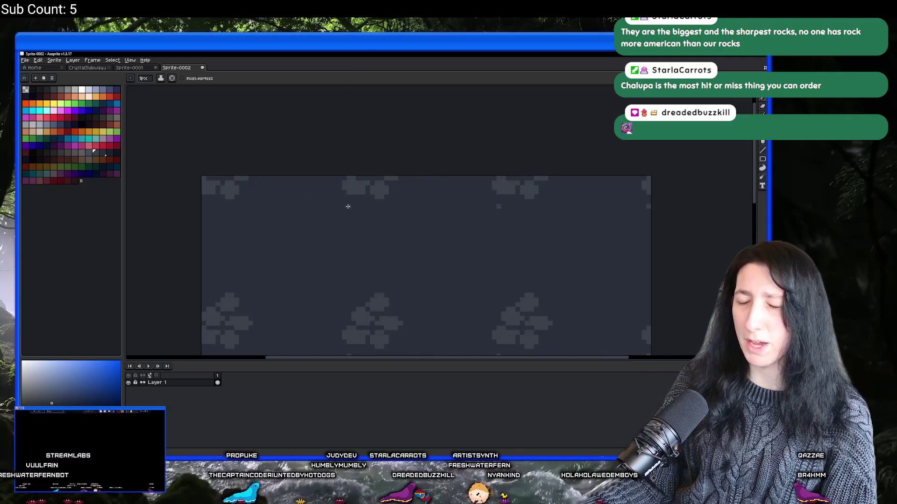
pyautogui.scroll(3, 327, 233)
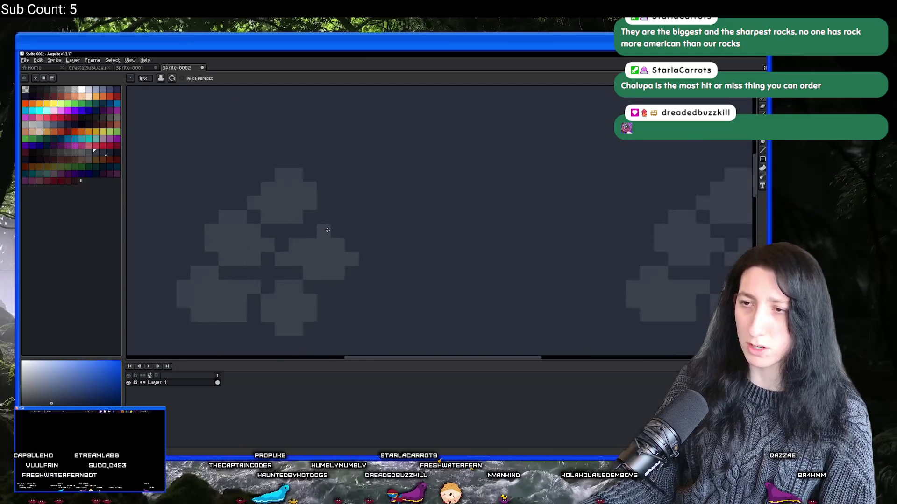
pyautogui.moveTo(301, 250)
pyautogui.mouseDown()
pyautogui.moveTo(321, 241)
pyautogui.moveTo(342, 204)
pyautogui.moveTo(370, 230)
pyautogui.moveTo(356, 193)
pyautogui.mouseUp()
pyautogui.scroll(-3, 318, 189)
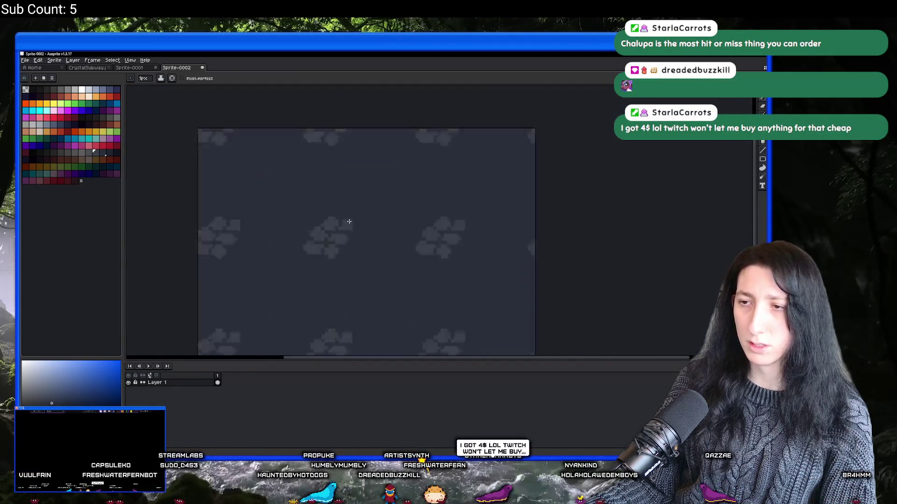
pyautogui.scroll(2, 345, 215)
pyautogui.scroll(-1, 375, 246)
pyautogui.scroll(2, 371, 245)
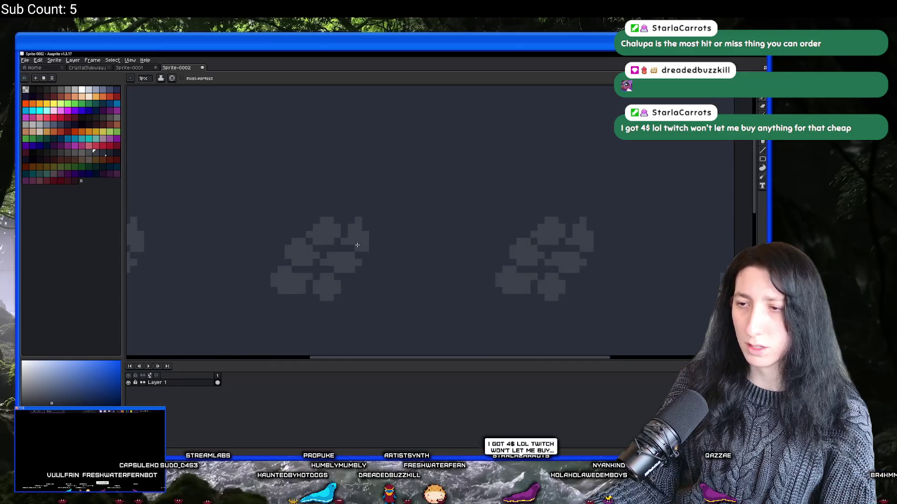
pyautogui.scroll(-2, 369, 245)
pyautogui.scroll(3, 372, 250)
pyautogui.scroll(-4, 371, 252)
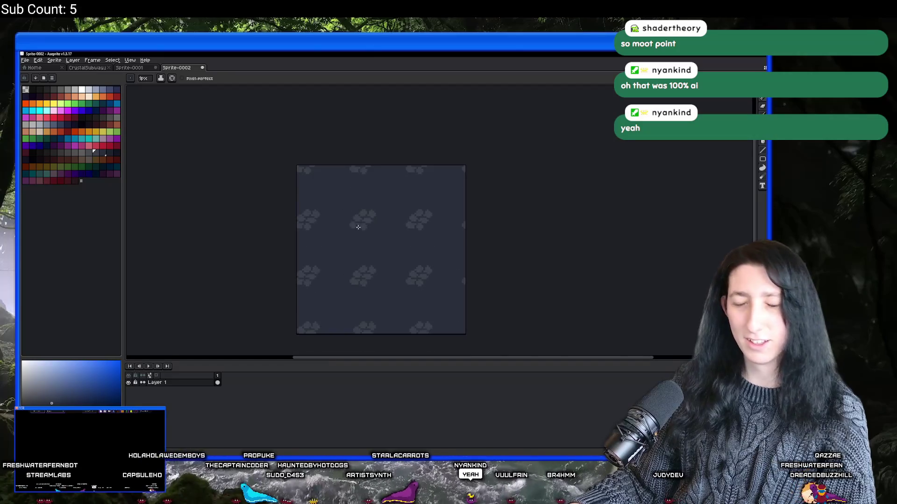
# Step: Paint more pixels beside the block and a diagonal run through the rock cluster
pyautogui.scroll(5, 348, 246)
pyautogui.moveTo(326, 198)
pyautogui.mouseDown()
pyautogui.moveTo(346, 194)
pyautogui.moveTo(324, 226)
pyautogui.moveTo(370, 230)
pyautogui.moveTo(353, 186)
pyautogui.mouseUp()
pyautogui.scroll(-1, 377, 204)
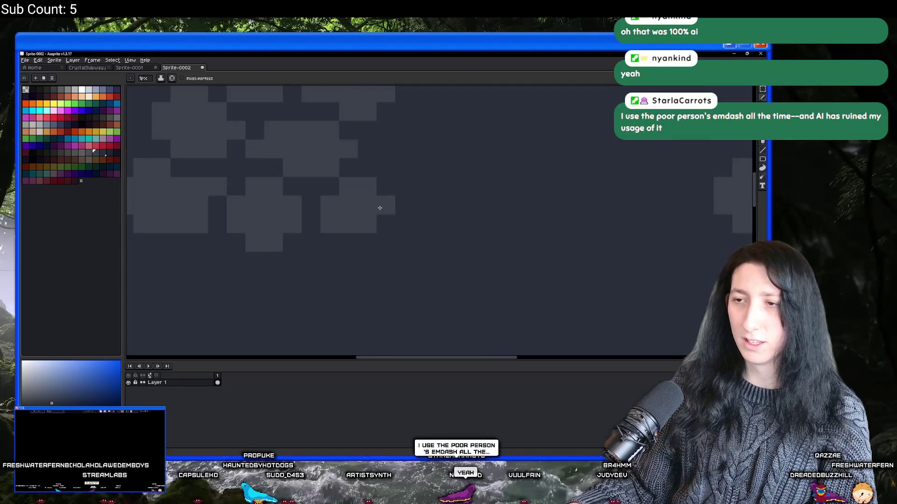
pyautogui.scroll(2, 405, 206)
pyautogui.moveTo(404, 206)
pyautogui.mouseDown()
pyautogui.moveTo(316, 270)
pyautogui.moveTo(257, 266)
pyautogui.mouseUp()
pyautogui.scroll(-3, 316, 270)
pyautogui.scroll(3, 341, 276)
pyautogui.scroll(-3, 256, 266)
pyautogui.scroll(2, 257, 241)
# Step: Erase three unwanted painted blocks from the cluster
pyautogui.rightClick(254, 250)
pyautogui.rightClick(295, 210)
pyautogui.rightClick(240, 236)
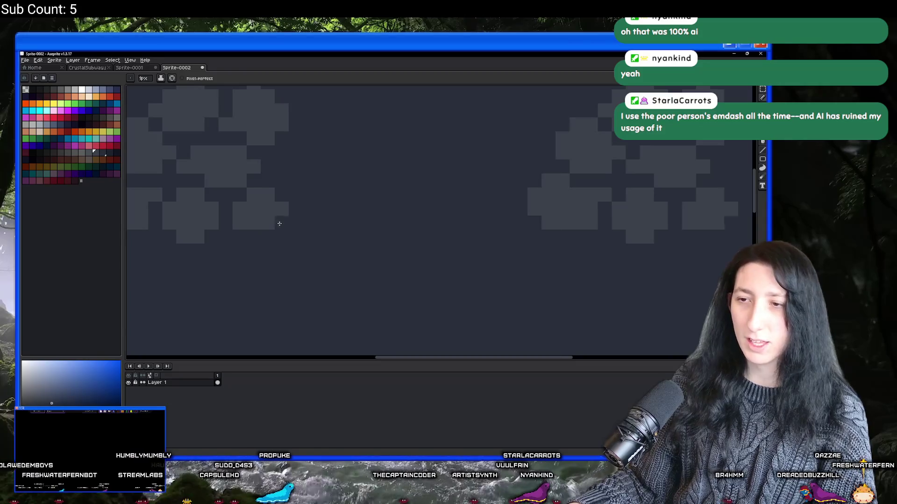
pyautogui.scroll(-4, 280, 236)
pyautogui.scroll(4, 279, 244)
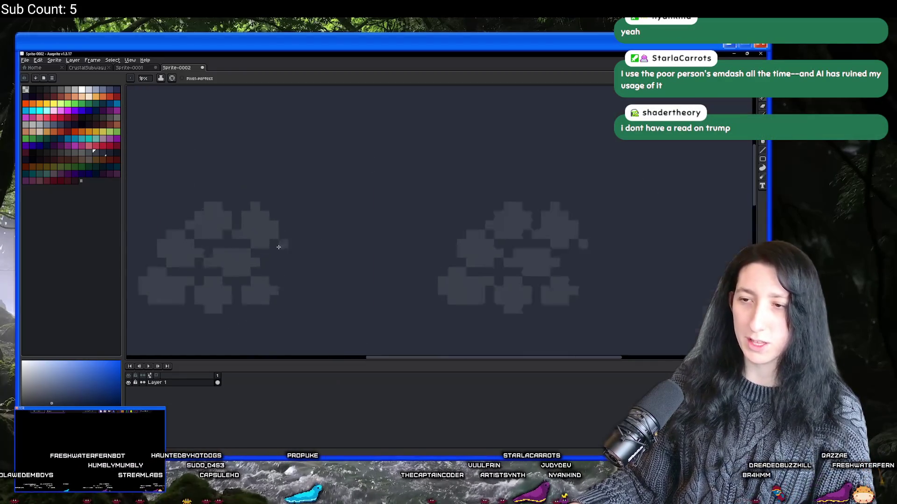
pyautogui.scroll(-2, 260, 330)
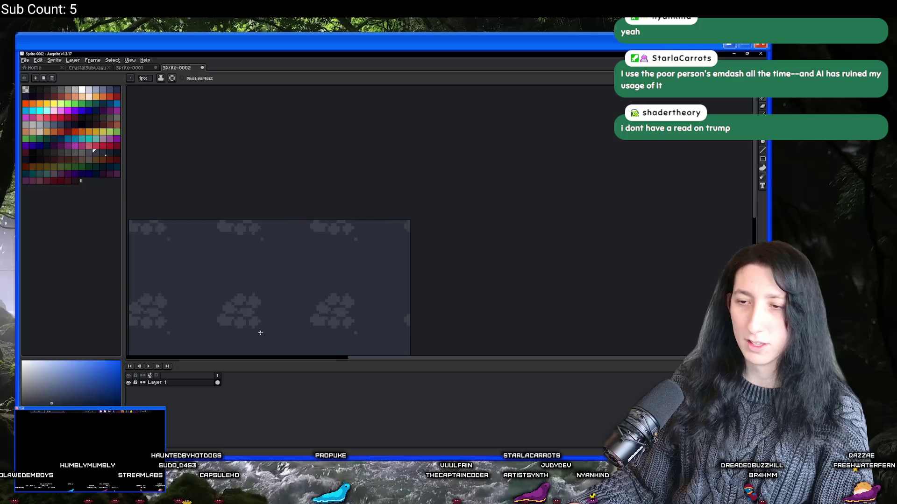
pyautogui.scroll(-1, 281, 247)
pyautogui.scroll(3, 278, 250)
pyautogui.scroll(2, 275, 246)
# Step: Fill in pixels and add blocks beside the bottom rock shape
pyautogui.moveTo(273, 254)
pyautogui.mouseDown()
pyautogui.moveTo(290, 256)
pyautogui.moveTo(262, 262)
pyautogui.moveTo(269, 271)
pyautogui.moveTo(296, 228)
pyautogui.mouseUp()
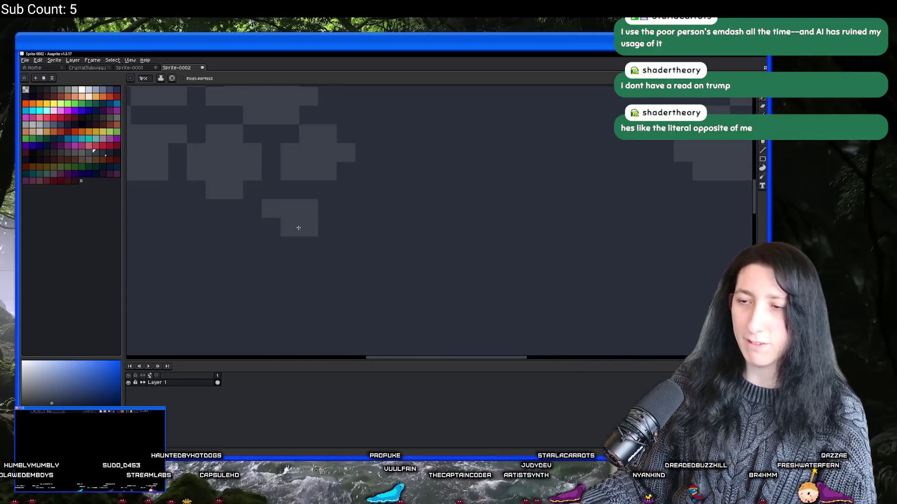
pyautogui.click(327, 209)
pyautogui.click(308, 246)
pyautogui.click(327, 227)
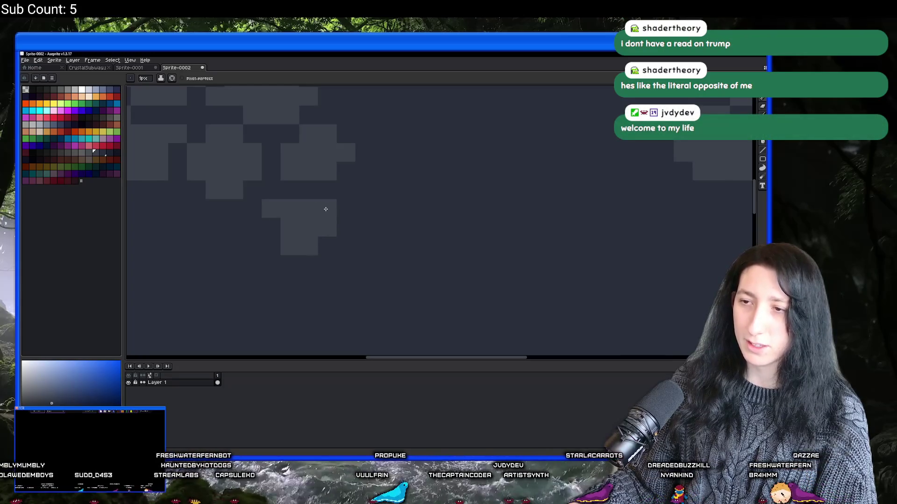
pyautogui.scroll(-1, 310, 240)
pyautogui.scroll(1, 310, 243)
# Step: Add four more blocks to the middle rock cluster, including its left and bottom edges
pyautogui.click(289, 227)
pyautogui.click(287, 210)
pyautogui.click(269, 208)
pyautogui.click(283, 240)
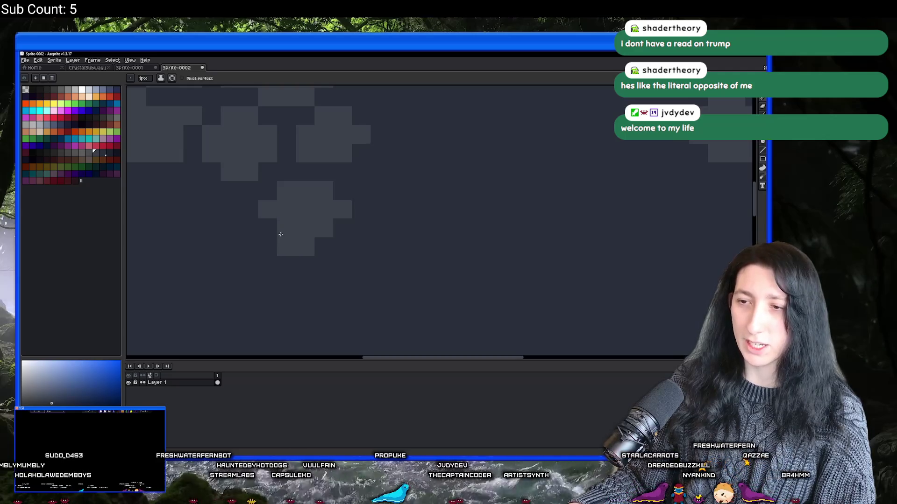
pyautogui.scroll(-1, 282, 235)
pyautogui.scroll(1, 283, 239)
pyautogui.scroll(-2, 285, 243)
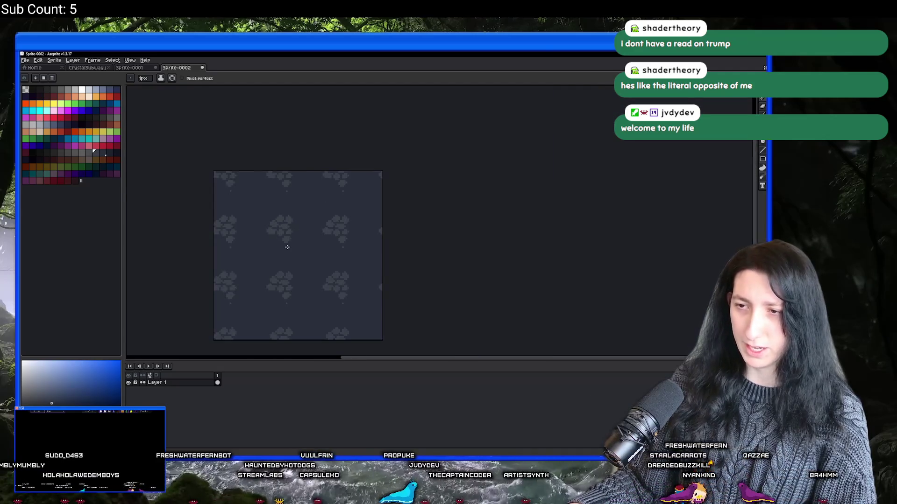
pyautogui.scroll(-1, 287, 247)
pyautogui.scroll(-1, 350, 224)
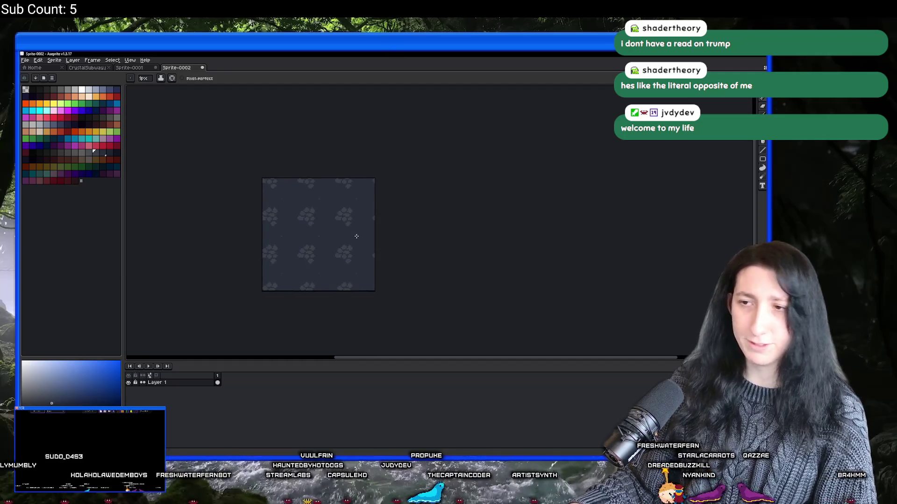
pyautogui.scroll(5, 322, 217)
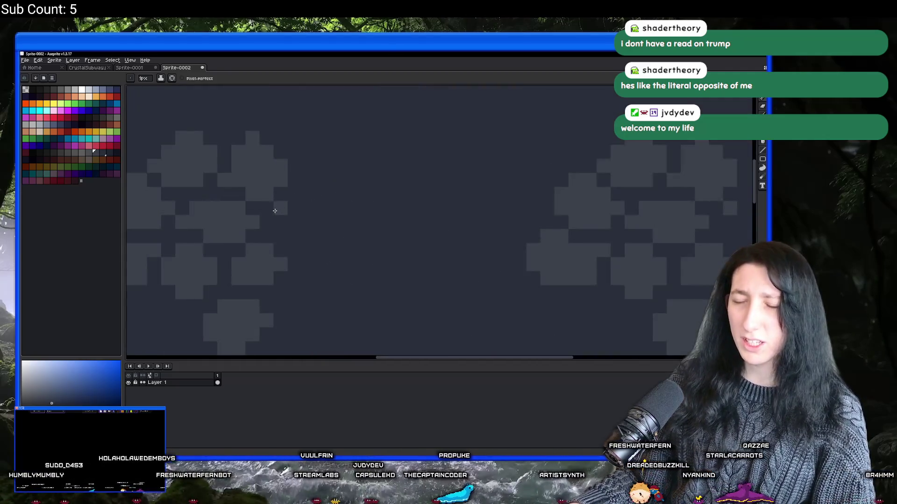
# Step: Extend the rock cluster rightward with a few more grey pixels
pyautogui.moveTo(430, 225)
pyautogui.mouseDown()
pyautogui.moveTo(442, 224)
pyautogui.moveTo(407, 214)
pyautogui.moveTo(426, 234)
pyautogui.moveTo(392, 220)
pyautogui.mouseUp()
pyautogui.click(425, 215)
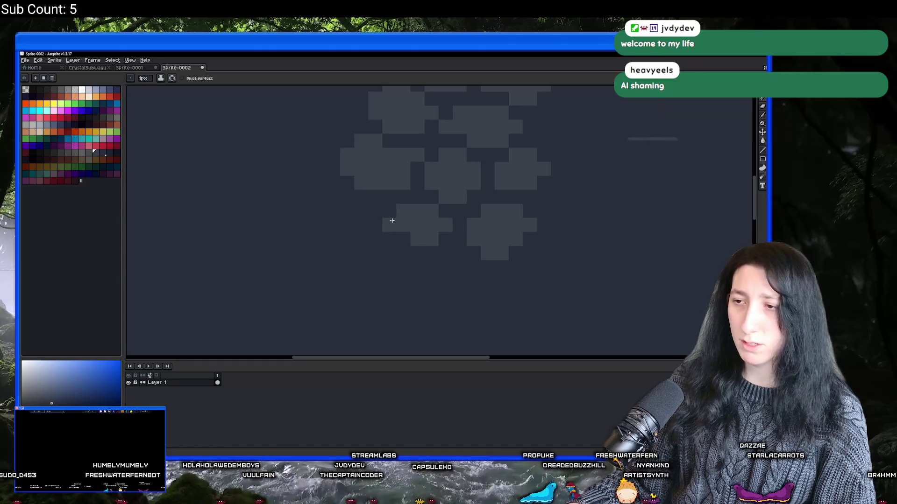
pyautogui.scroll(-3, 401, 234)
pyautogui.scroll(4, 400, 233)
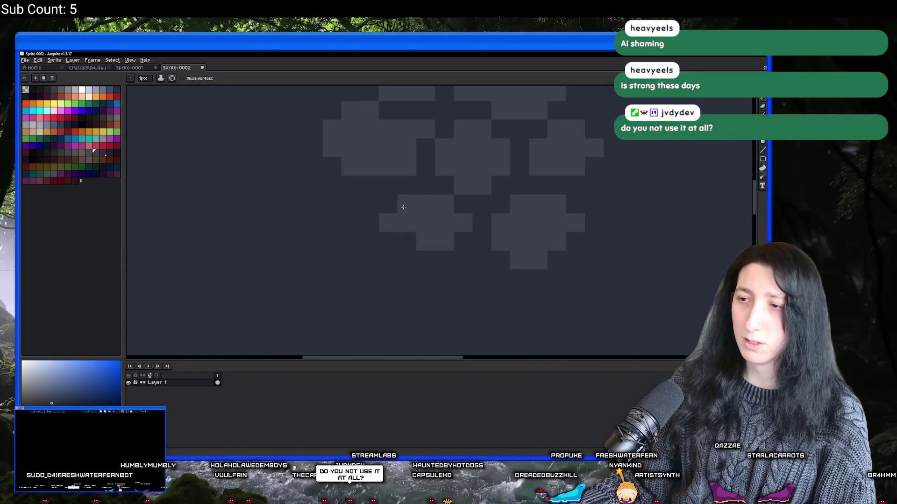
pyautogui.scroll(-4, 403, 208)
pyautogui.scroll(3, 393, 196)
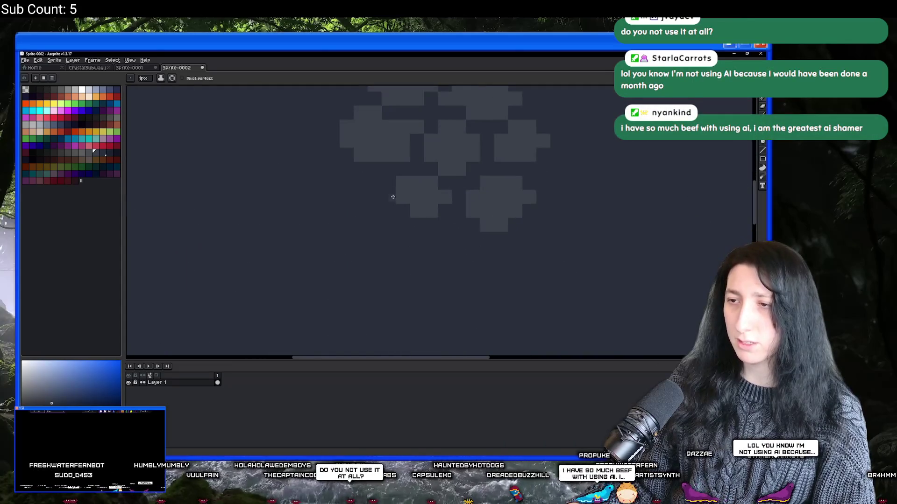
pyautogui.scroll(1, 393, 196)
pyautogui.scroll(-3, 400, 200)
pyautogui.scroll(4, 401, 200)
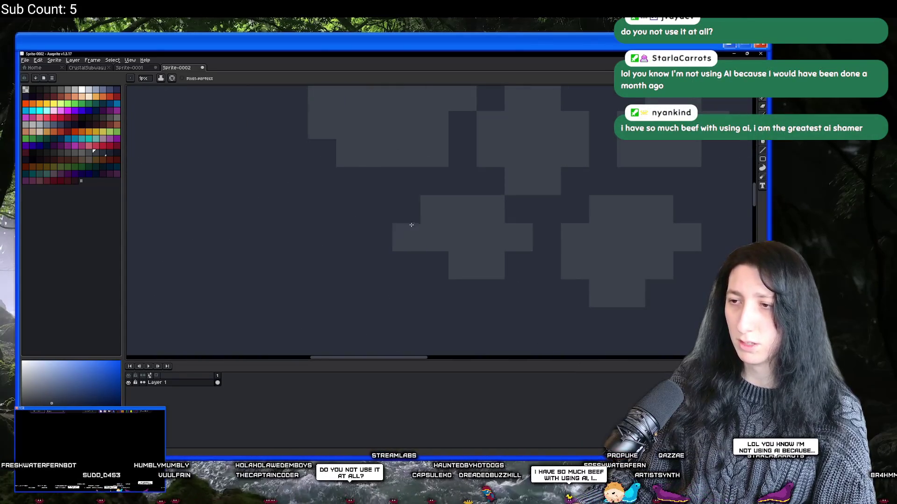
pyautogui.scroll(-4, 406, 213)
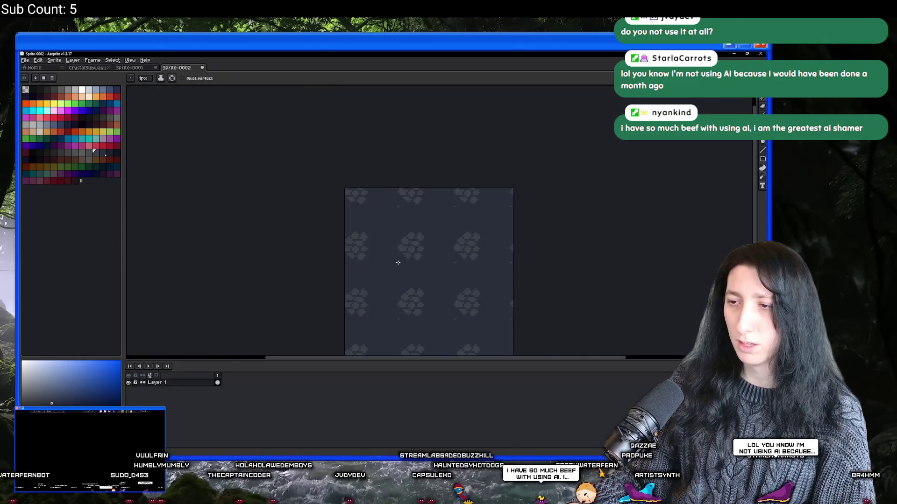
pyautogui.scroll(5, 398, 263)
pyautogui.scroll(-4, 436, 219)
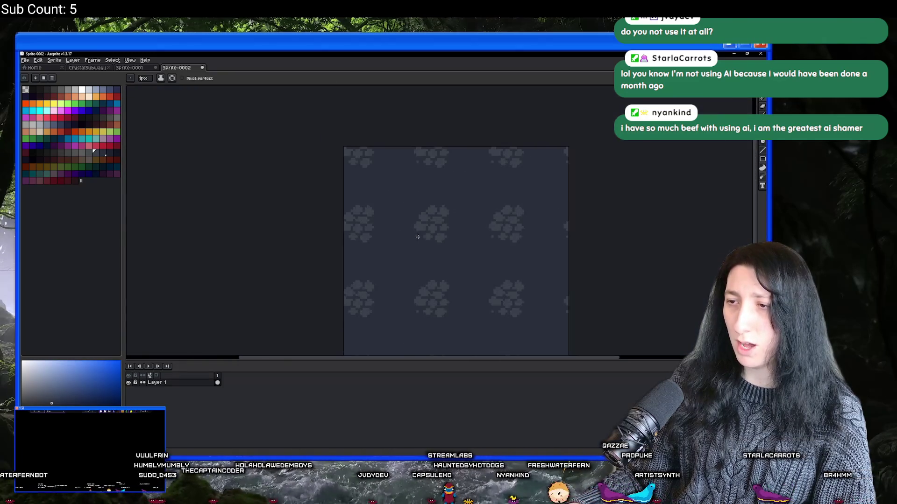
pyautogui.scroll(5, 418, 237)
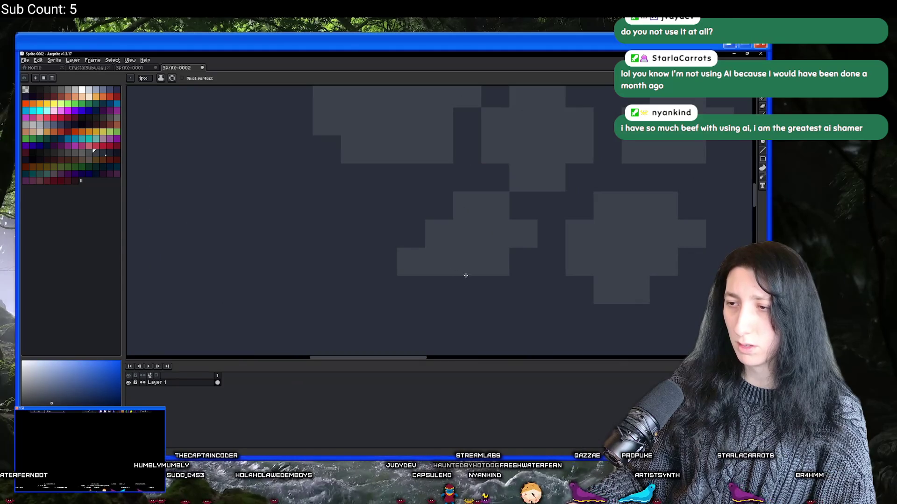
pyautogui.scroll(-5, 448, 282)
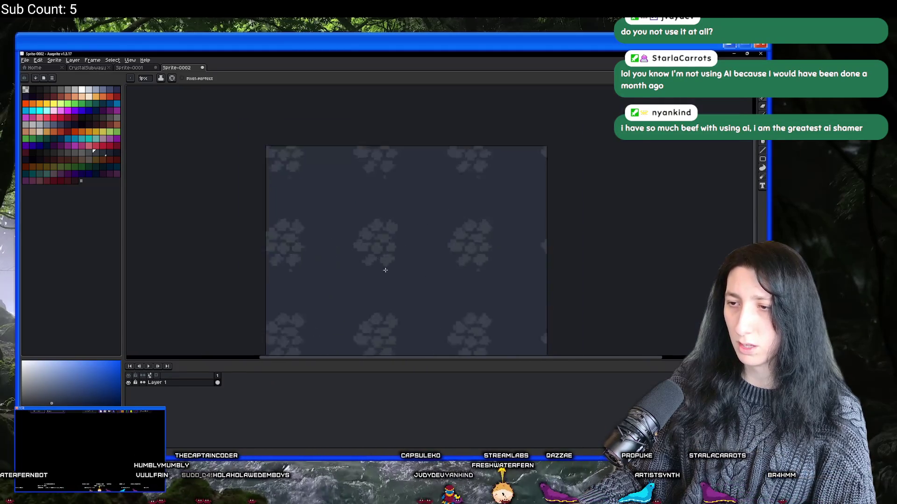
pyautogui.scroll(4, 385, 270)
# Step: Paint a vertical run of several blocks into the rock cluster
pyautogui.moveTo(345, 241)
pyautogui.mouseDown()
pyautogui.moveTo(344, 260)
pyautogui.moveTo(369, 267)
pyautogui.moveTo(362, 280)
pyautogui.moveTo(416, 282)
pyautogui.moveTo(336, 286)
pyautogui.moveTo(354, 296)
pyautogui.mouseUp()
pyautogui.scroll(-5, 350, 299)
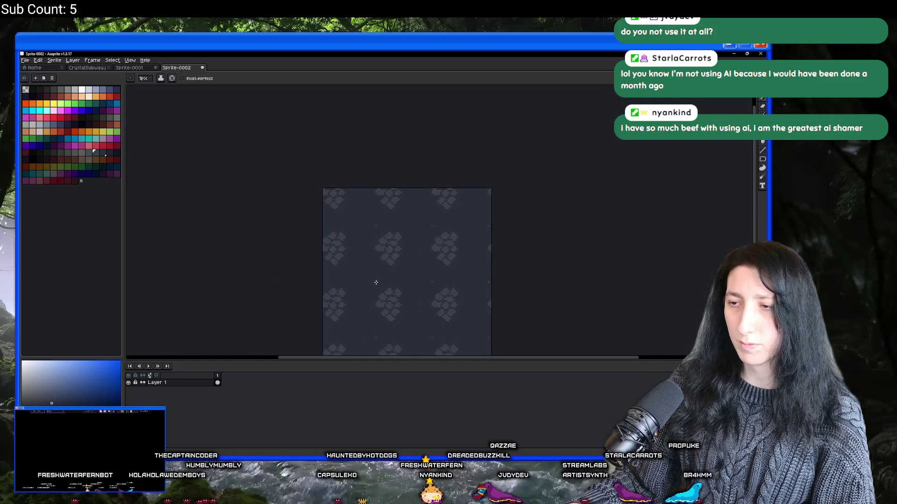
pyautogui.scroll(4, 376, 282)
pyautogui.scroll(-4, 394, 226)
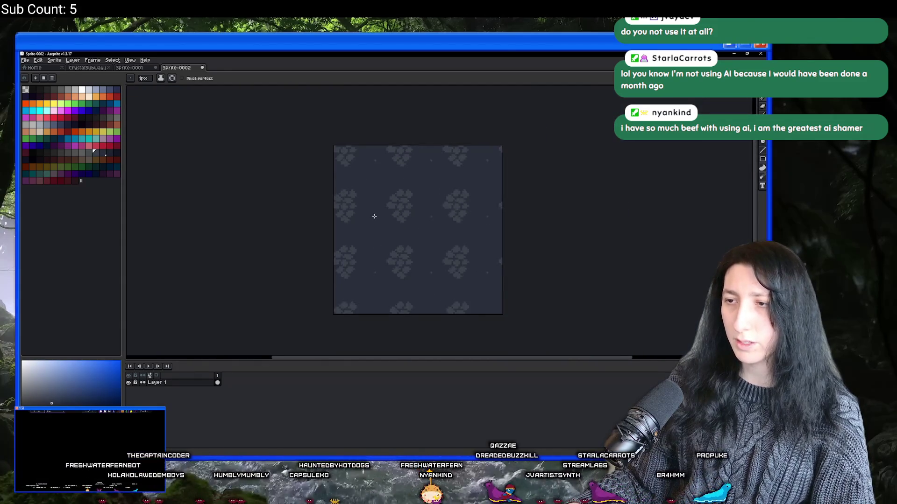
pyautogui.scroll(5, 374, 233)
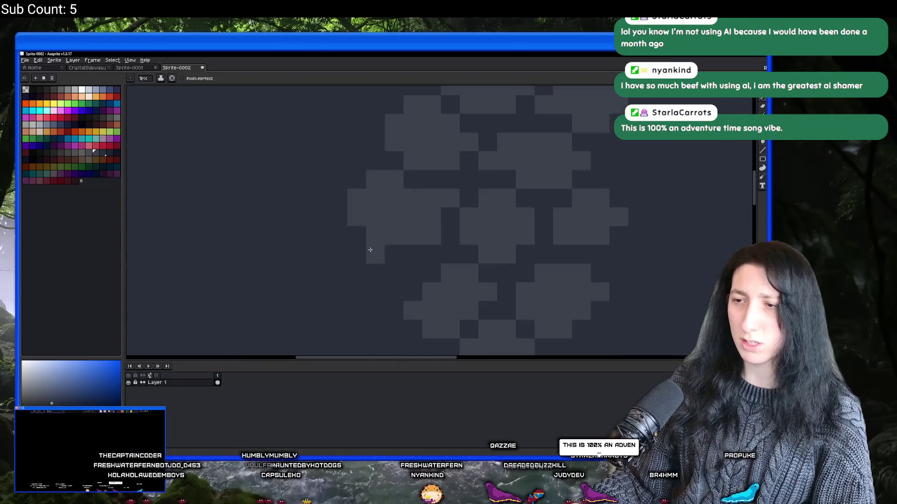
pyautogui.scroll(3, 370, 250)
# Step: Lighten five blocks of the rock cluster, working leftward
pyautogui.click(396, 240)
pyautogui.click(394, 275)
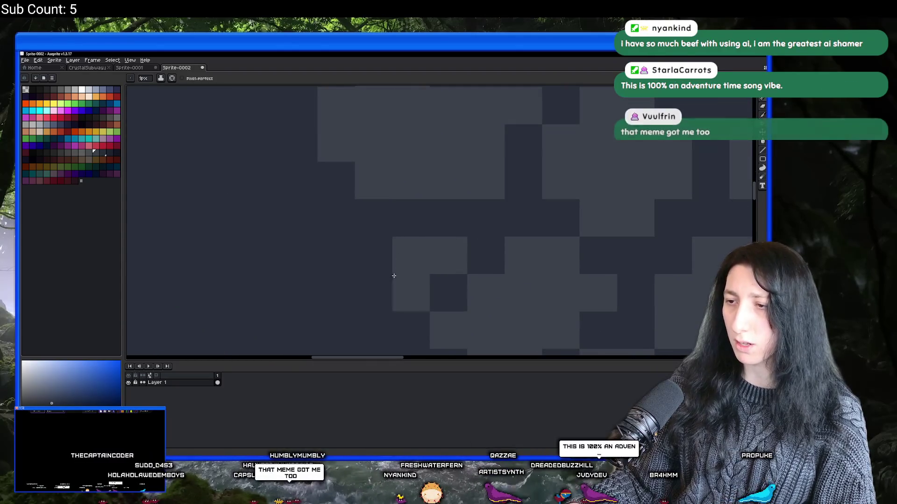
pyautogui.click(376, 257)
pyautogui.click(375, 292)
pyautogui.scroll(-1, 369, 271)
pyautogui.scroll(1, 366, 275)
pyautogui.click(365, 293)
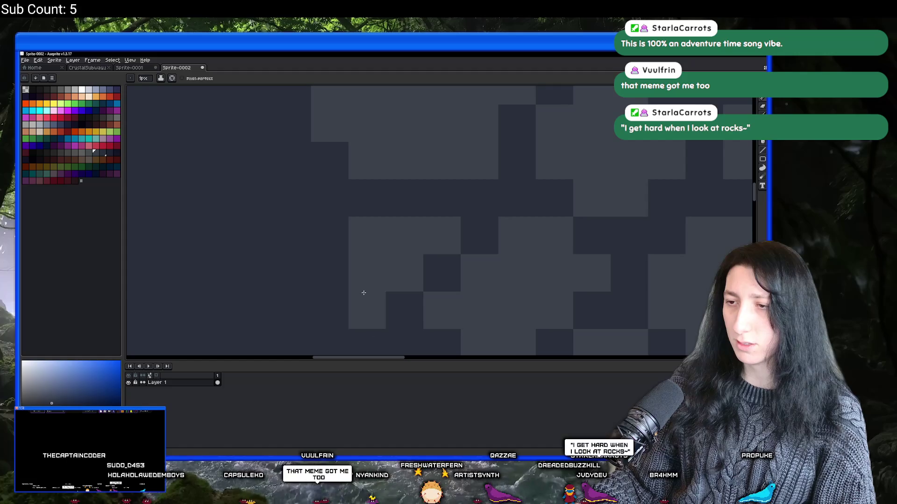
# Step: Lighten an L-shaped run of five rock blocks and check the tiled preview
pyautogui.click(330, 273)
pyautogui.click(327, 243)
pyautogui.click(331, 205)
pyautogui.click(299, 201)
pyautogui.click(303, 235)
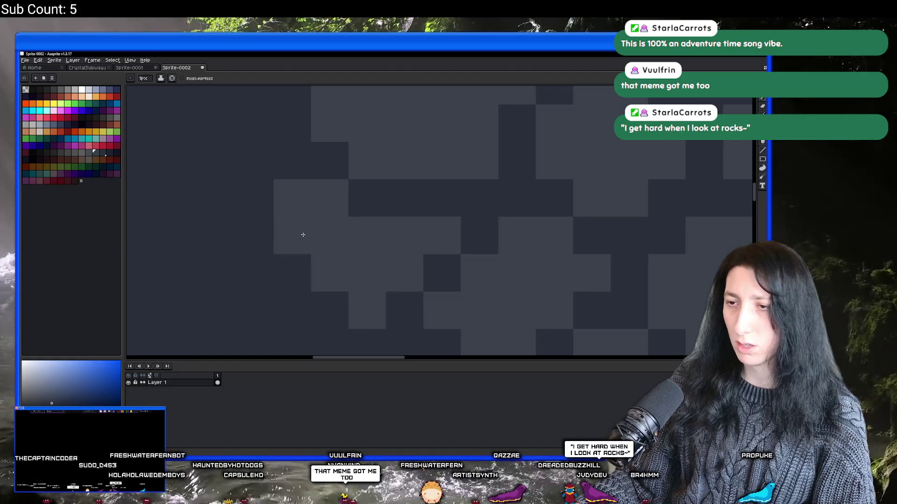
pyautogui.scroll(-4, 302, 235)
pyautogui.scroll(4, 301, 254)
pyautogui.scroll(-2, 326, 233)
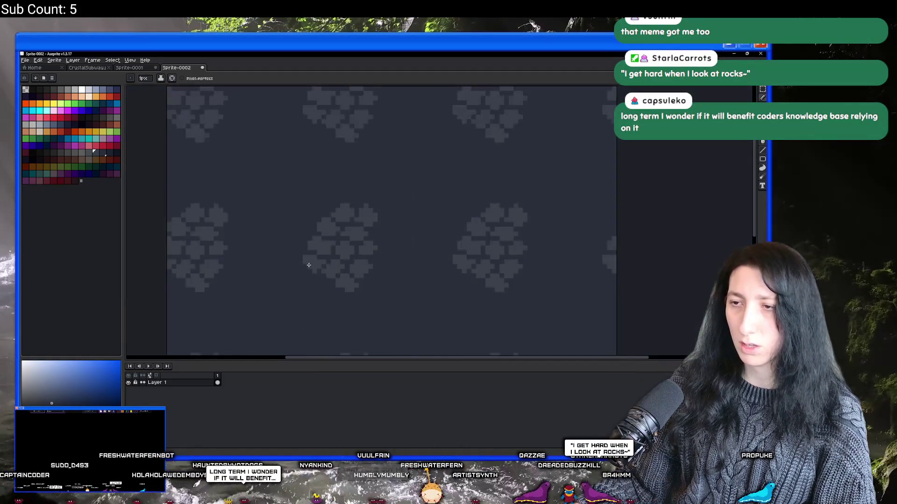
pyautogui.scroll(-2, 308, 265)
pyautogui.scroll(3, 281, 287)
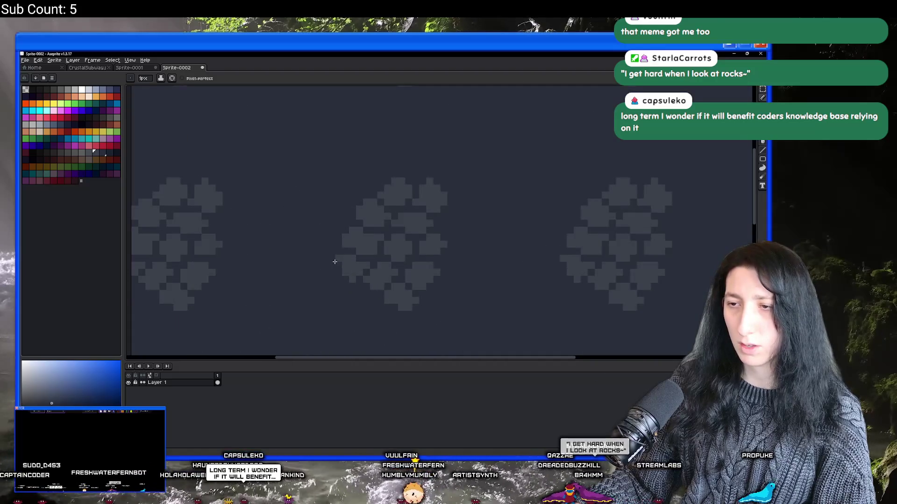
pyautogui.scroll(-4, 332, 262)
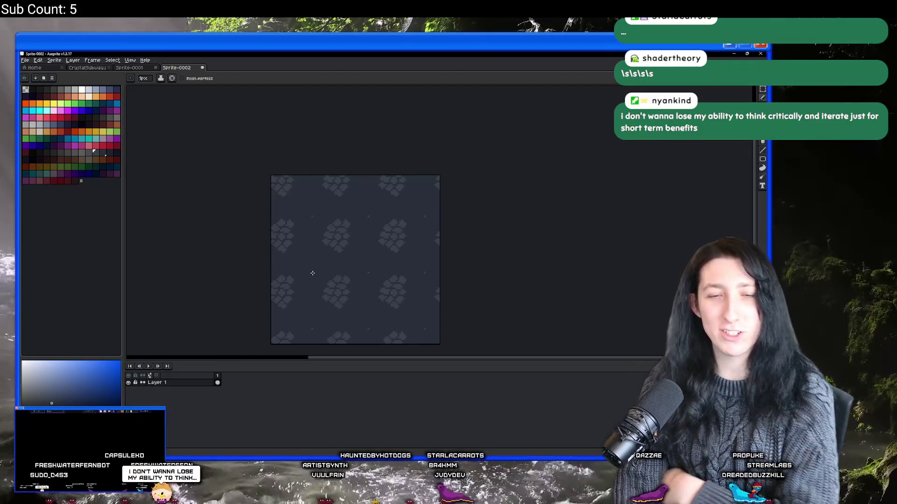
# Step: Start saving the tile sprite, browse to the Tilemaps folder, then cancel
pyautogui.press('v')
pyautogui.hotkey('ctrl', 's')
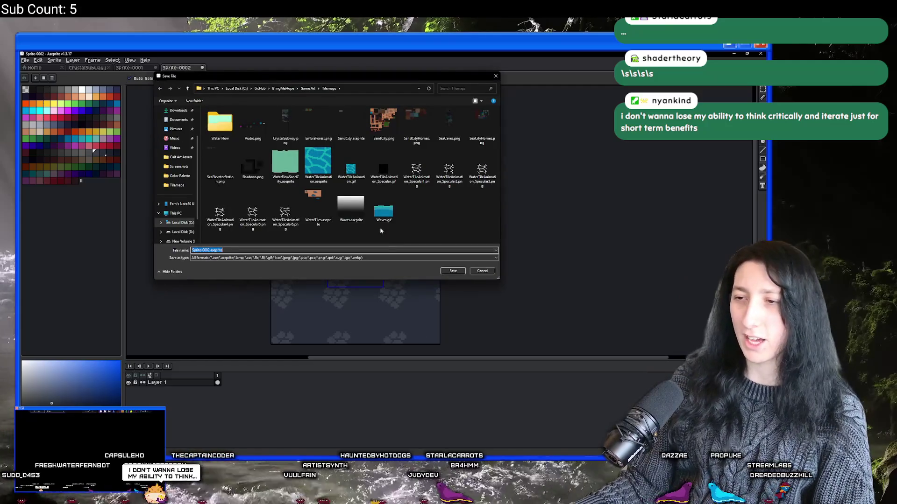
pyautogui.click(180, 141)
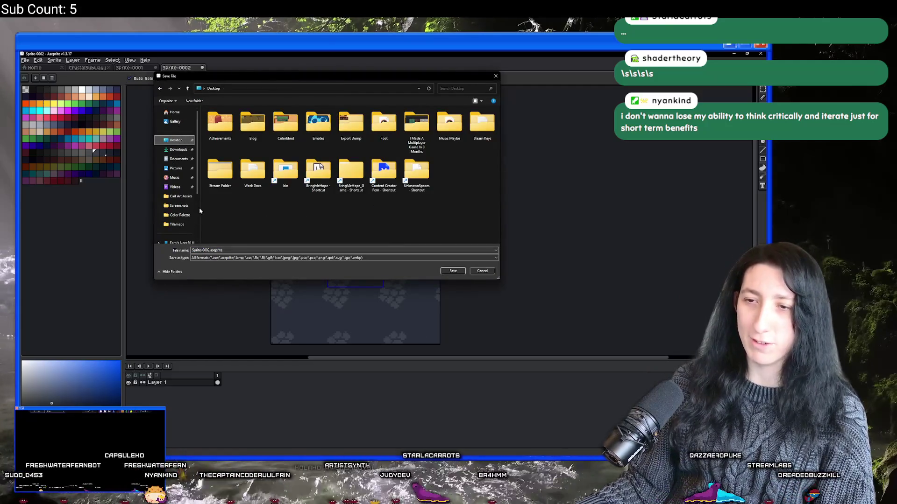
pyautogui.click(160, 88)
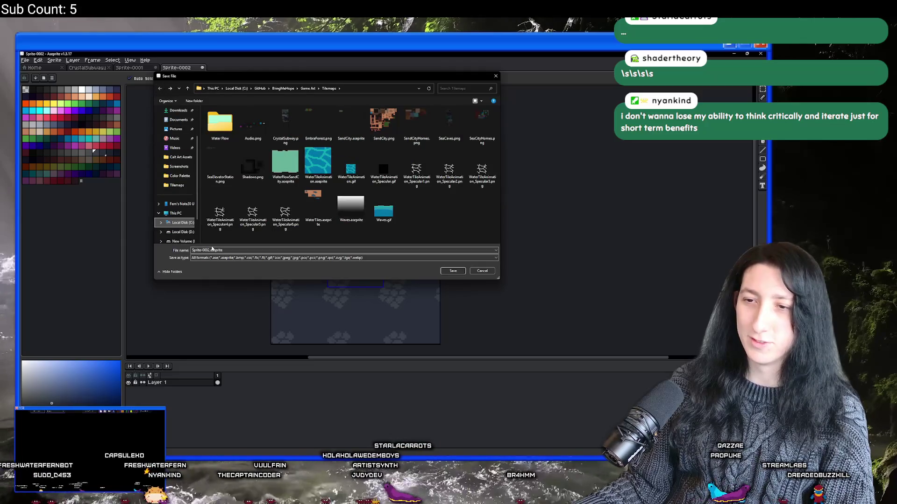
pyautogui.click(210, 250)
pyautogui.press('Return')
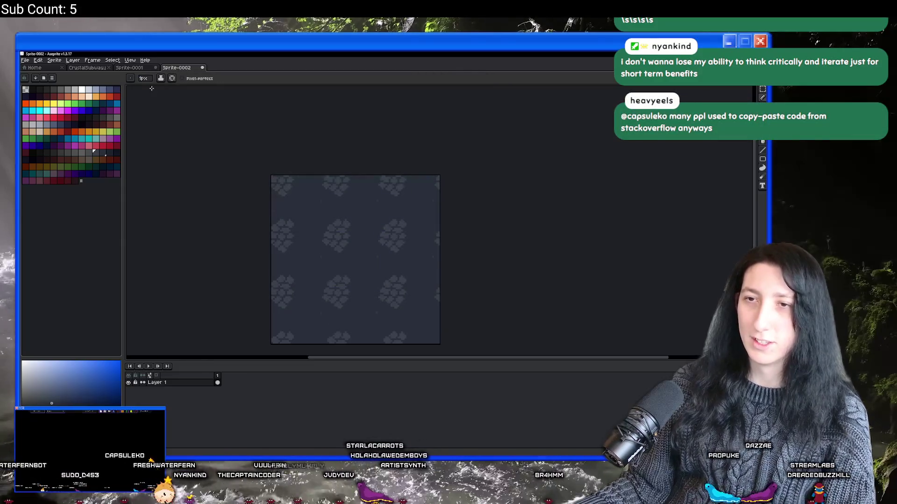
# Step: Paste the copied tile into Sprite-0001 and commit it in place
pyautogui.click(143, 70)
pyautogui.click(175, 70)
pyautogui.click(143, 69)
pyautogui.hotkey('ctrl', 'v')
pyautogui.moveTo(411, 193); pyautogui.dragTo(243, 190)
pyautogui.hotkey('ctrl', 'd')
pyautogui.scroll(-1, 325, 179)
# Step: Save Sprite-0001 as BabaCaves.aseprite in the Tilemaps folder
pyautogui.hotkey('ctrl', 's')
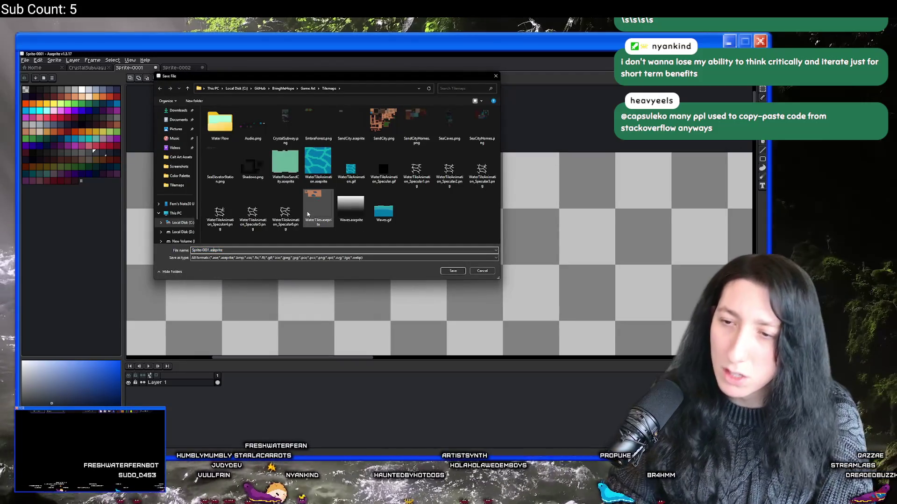
pyautogui.press('BackSpace')
pyautogui.press('BackSpace')
pyautogui.press('BackSpace')
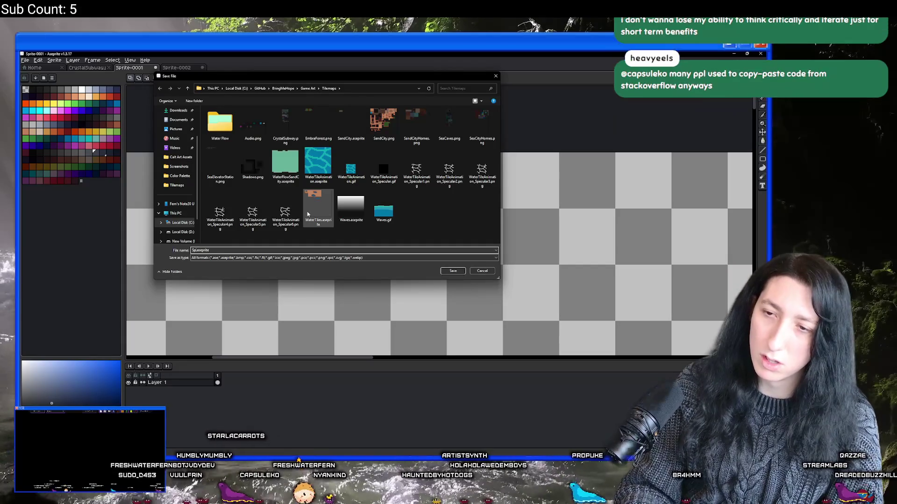
pyautogui.write('SeaCaves')
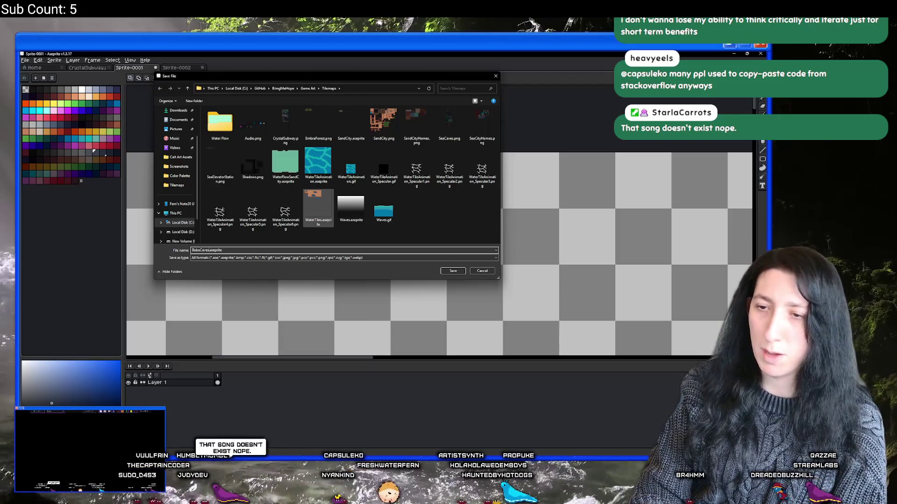
pyautogui.press('Return')
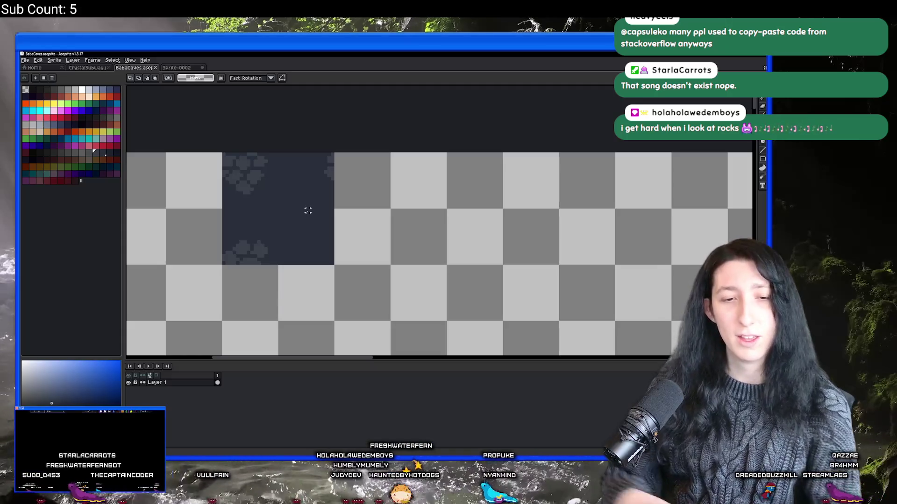
# Step: Make the Sprite-0002 tab active again to show the repeating rock tile
pyautogui.click(167, 71)
pyautogui.click(154, 70)
pyautogui.click(189, 71)
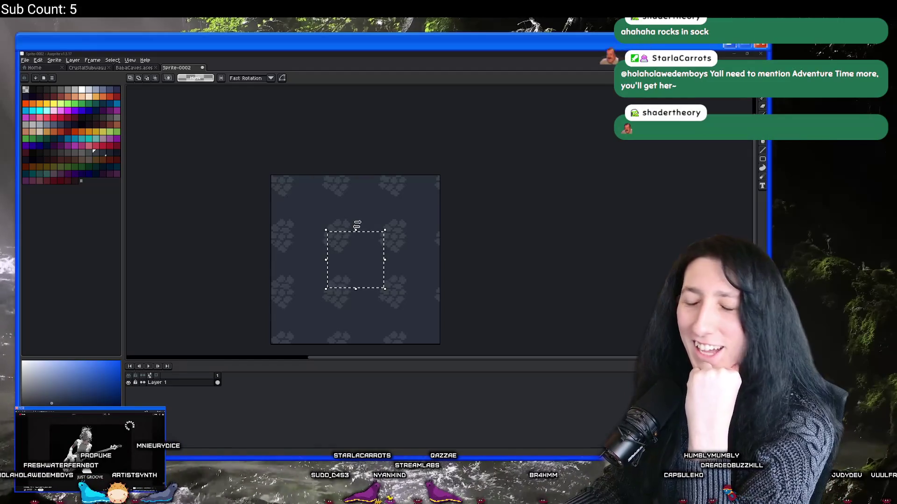
# Step: Return to Sprite-0002, pick the Pencil (B) and paint light grey pixels onto a rock
pyautogui.click(138, 68)
pyautogui.click(173, 69)
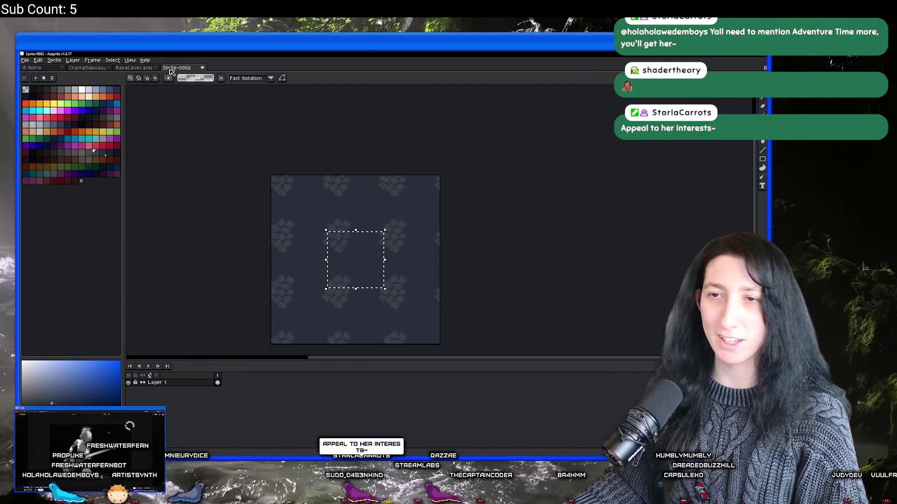
pyautogui.scroll(5, 437, 215)
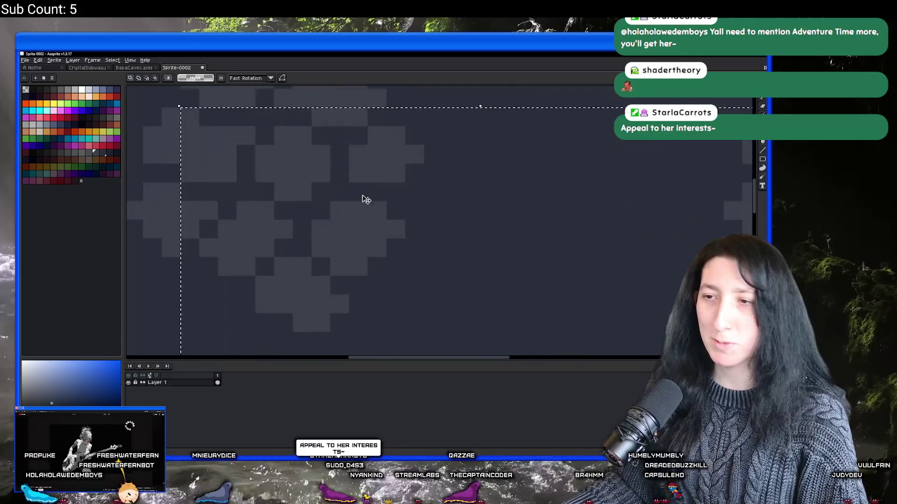
pyautogui.scroll(-2, 260, 242)
pyautogui.hscroll(-5, 346, 238)
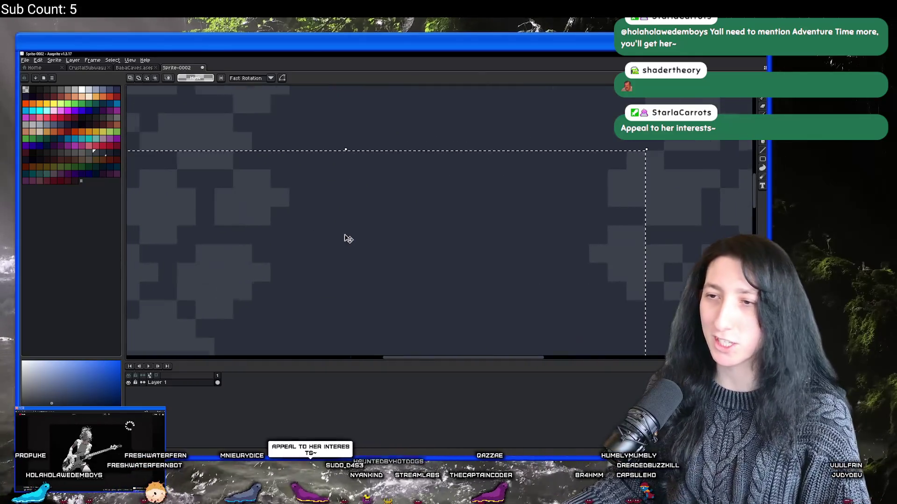
pyautogui.press('b')
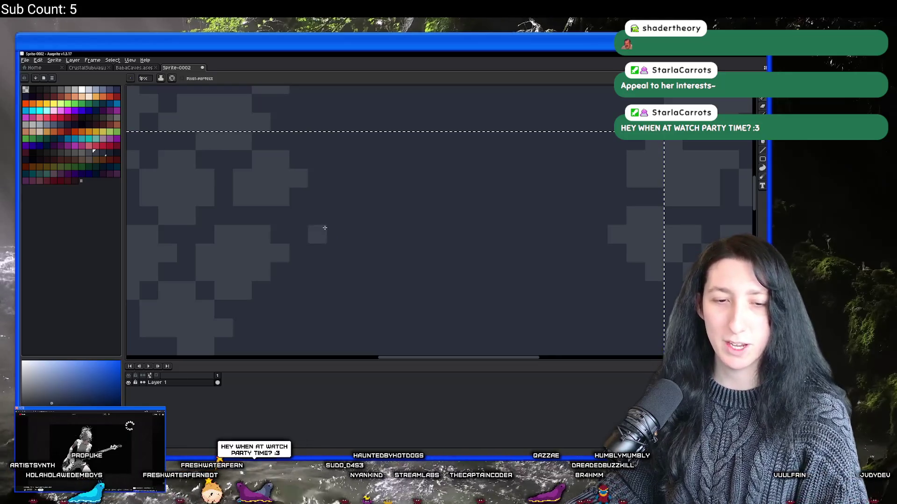
pyautogui.scroll(-1, 324, 228)
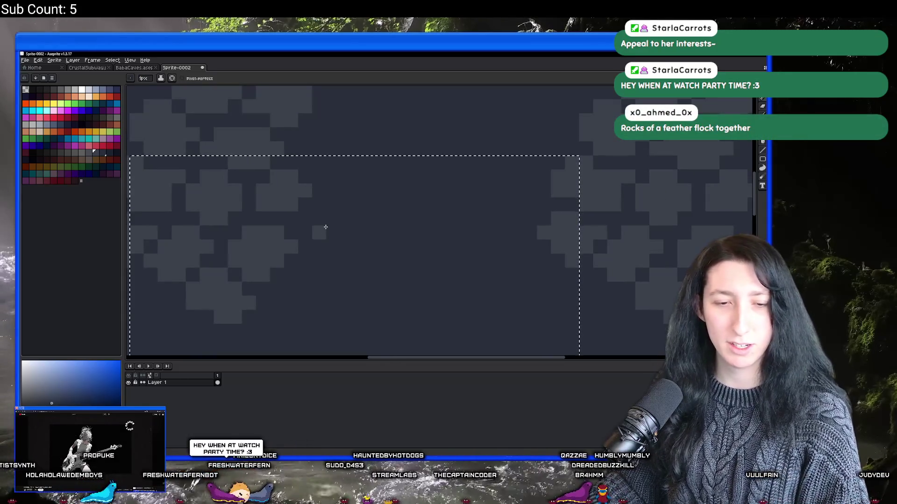
pyautogui.scroll(1, 325, 227)
pyautogui.scroll(1, 313, 222)
pyautogui.moveTo(267, 194)
pyautogui.mouseDown()
pyautogui.moveTo(286, 200)
pyautogui.moveTo(305, 176)
pyautogui.moveTo(314, 192)
pyautogui.moveTo(344, 196)
pyautogui.mouseUp()
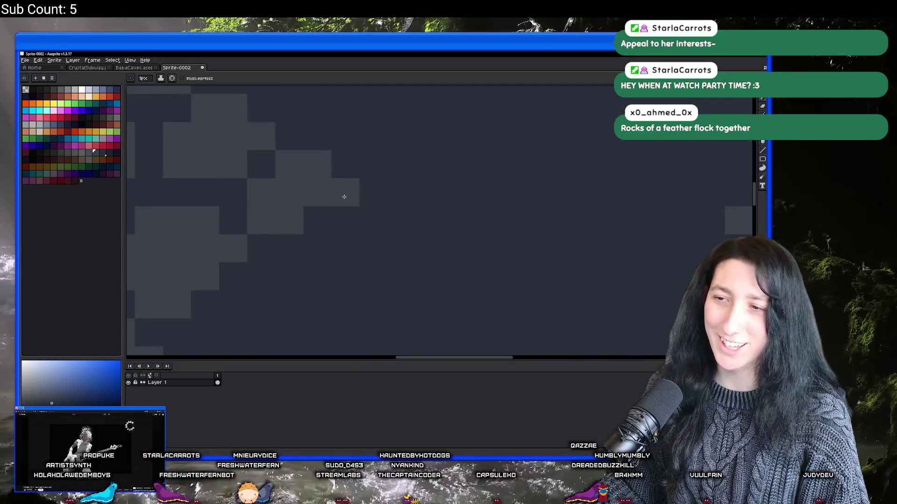
# Step: Add a light pixel to another rock cluster and extend it rightward along the rock
pyautogui.scroll(-3, 344, 196)
pyautogui.scroll(1, 334, 214)
pyautogui.scroll(1, 334, 210)
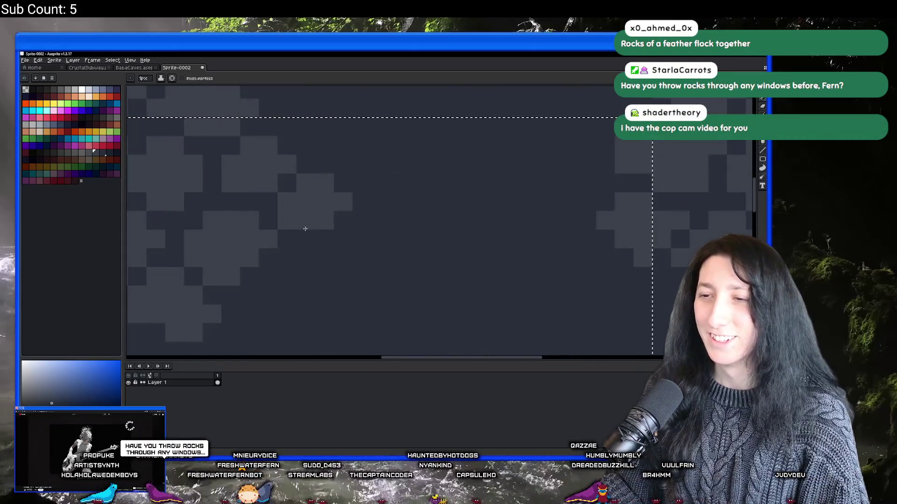
pyautogui.scroll(-2, 321, 253)
pyautogui.scroll(-2, 318, 252)
pyautogui.scroll(4, 320, 244)
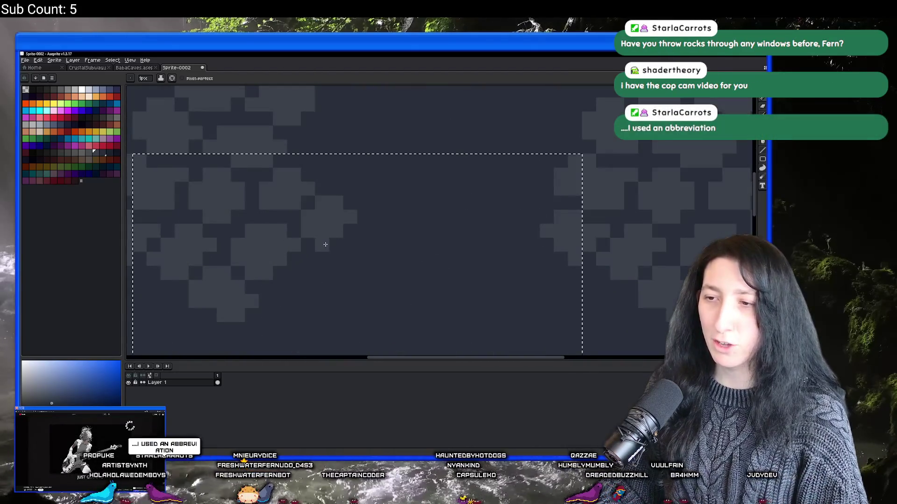
pyautogui.scroll(-3, 346, 240)
pyautogui.scroll(-2, 359, 242)
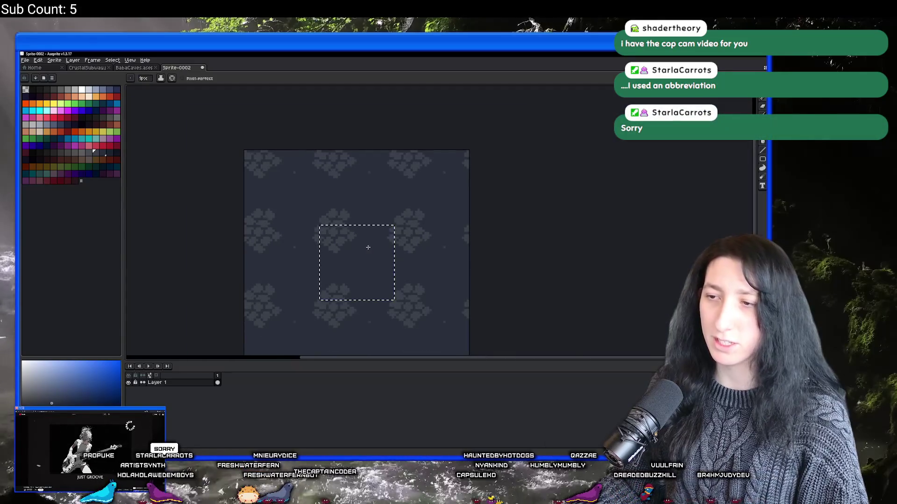
pyautogui.scroll(-2, 364, 245)
pyautogui.scroll(5, 358, 231)
pyautogui.scroll(2, 358, 229)
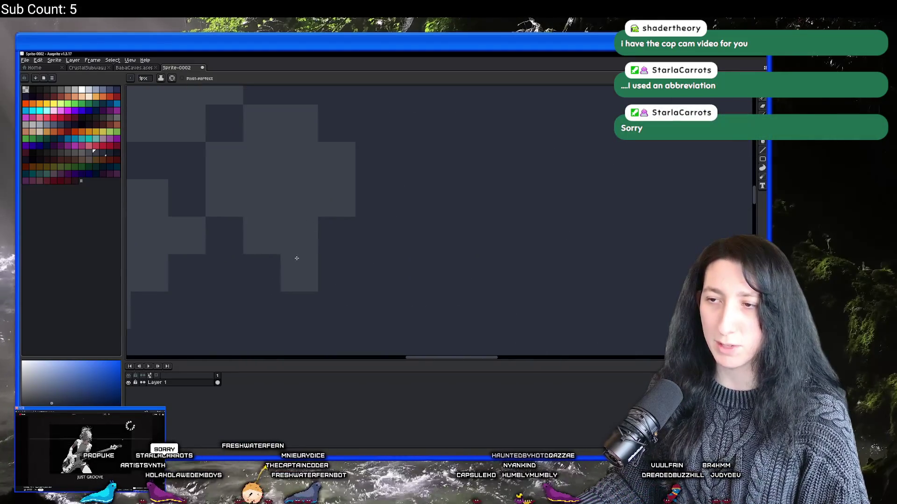
pyautogui.scroll(-4, 346, 270)
pyautogui.scroll(3, 345, 271)
pyautogui.scroll(-2, 347, 273)
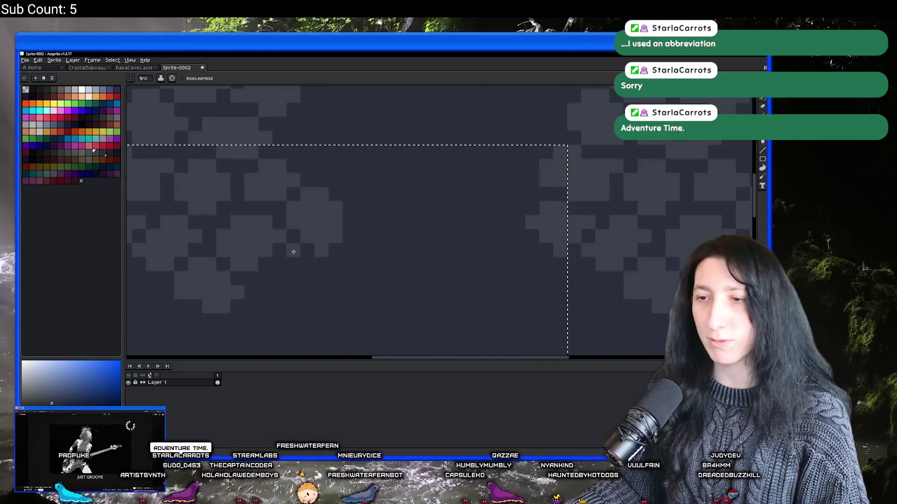
pyautogui.scroll(4, 290, 262)
pyautogui.scroll(-3, 326, 267)
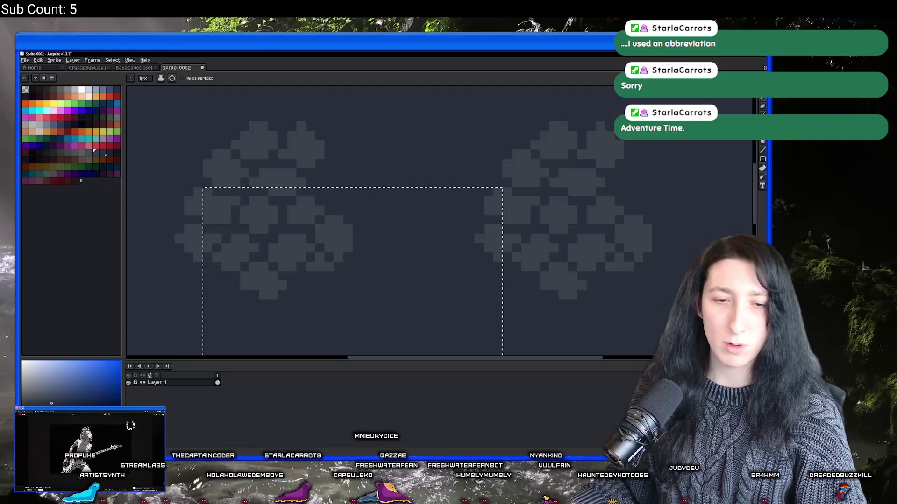
pyautogui.scroll(-2, 260, 280)
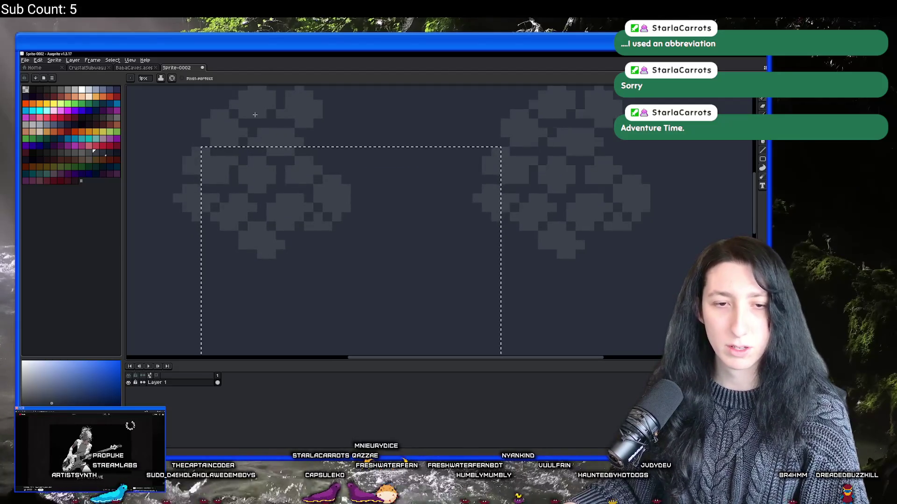
pyautogui.scroll(3, 253, 297)
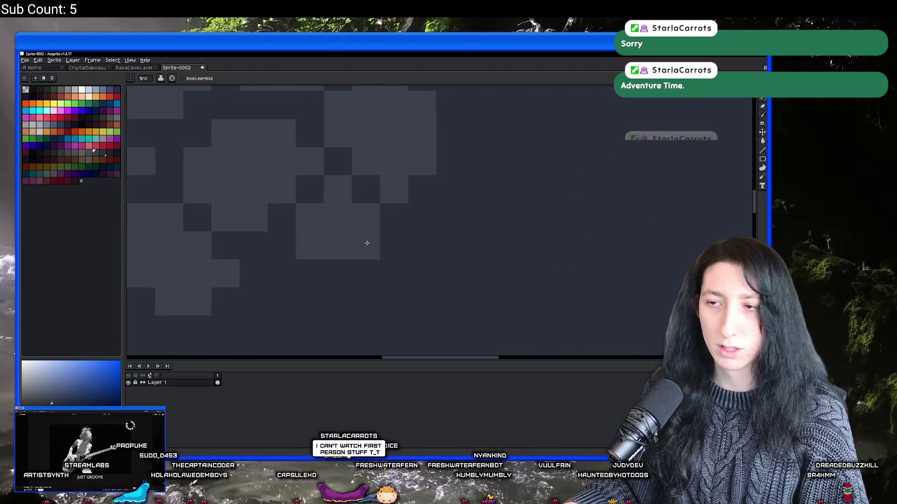
pyautogui.click(297, 266)
pyautogui.moveTo(300, 267); pyautogui.dragTo(387, 258)
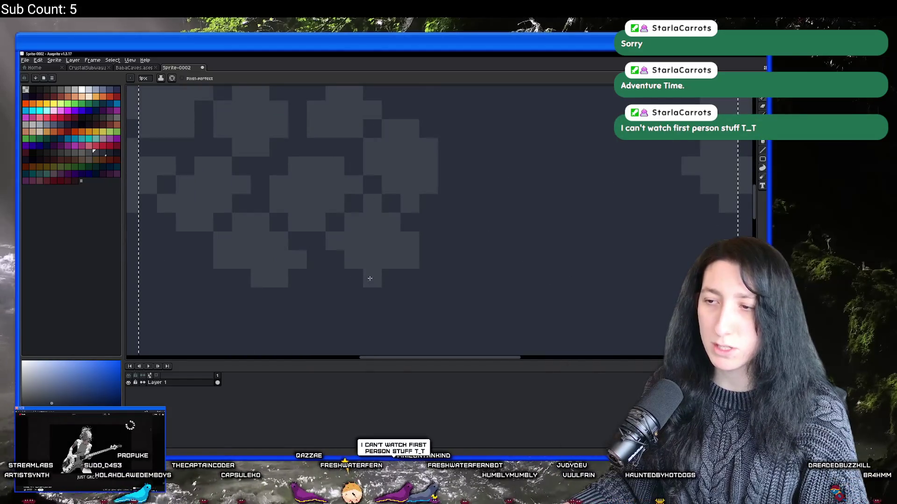
# Step: Zoom and pan the view to show the tile's lower part
pyautogui.scroll(-5, 350, 282)
pyautogui.scroll(3, 350, 282)
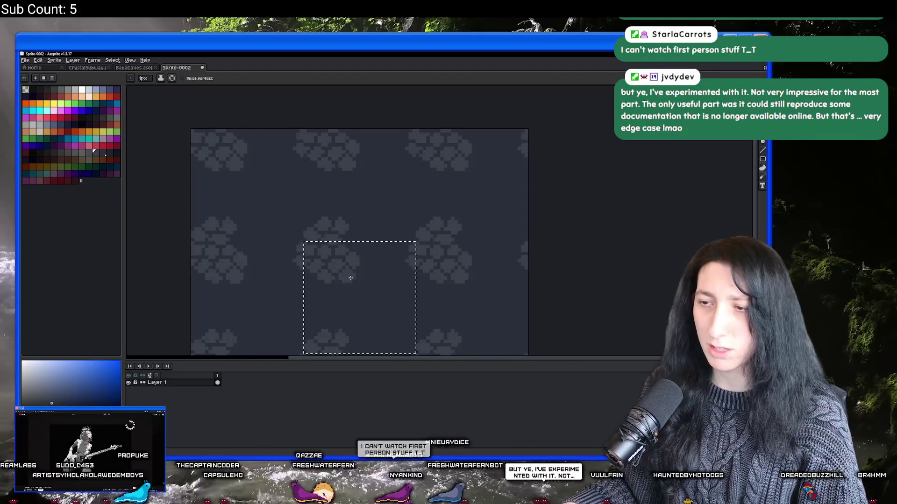
pyautogui.scroll(-1, 348, 288)
pyautogui.scroll(3, 348, 289)
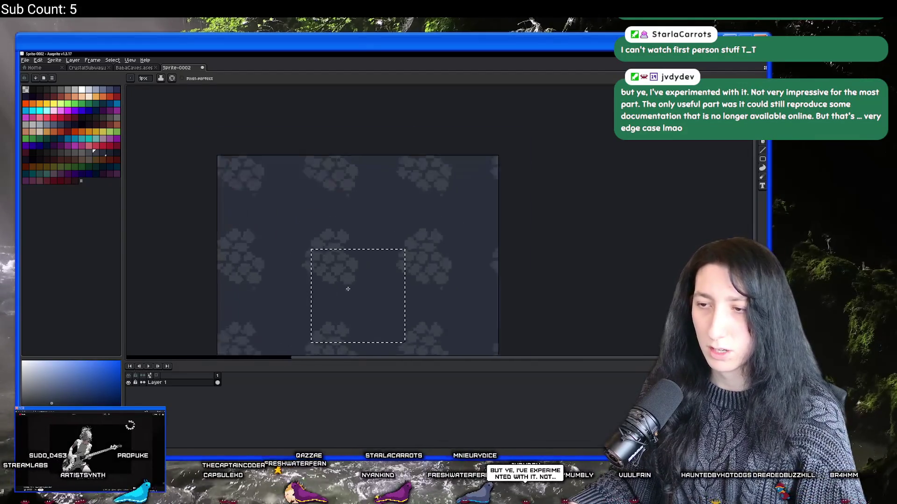
pyautogui.scroll(-3, 367, 287)
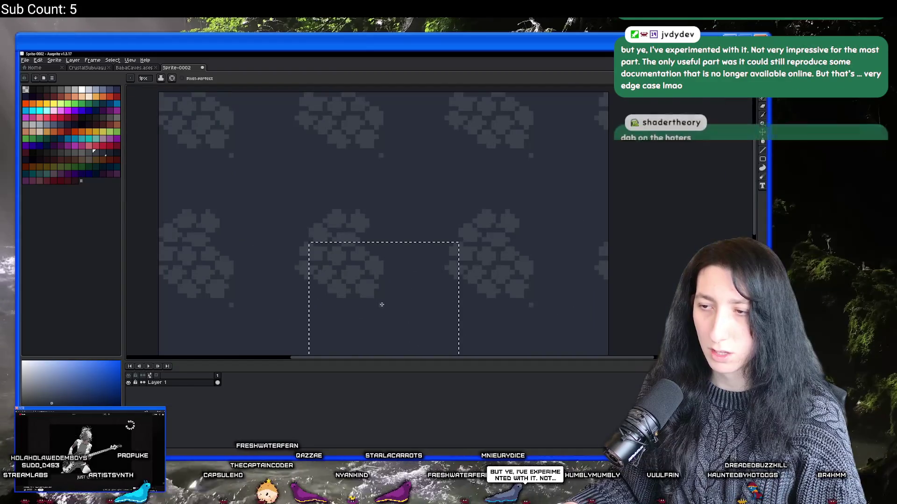
pyautogui.scroll(1, 373, 314)
pyautogui.scroll(-1, 372, 314)
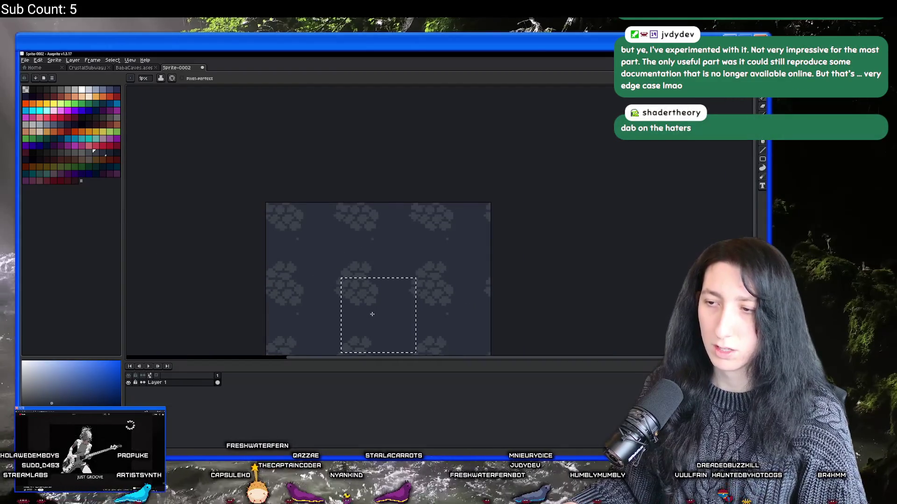
pyautogui.scroll(2, 376, 314)
pyautogui.scroll(-1, 384, 314)
pyautogui.moveTo(384, 314); pyautogui.dragTo(393, 282)
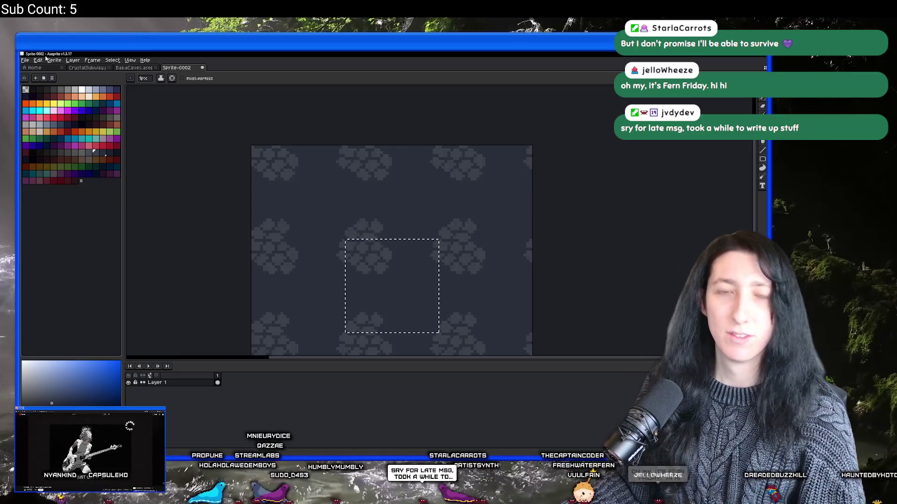
pyautogui.scroll(6, 408, 242)
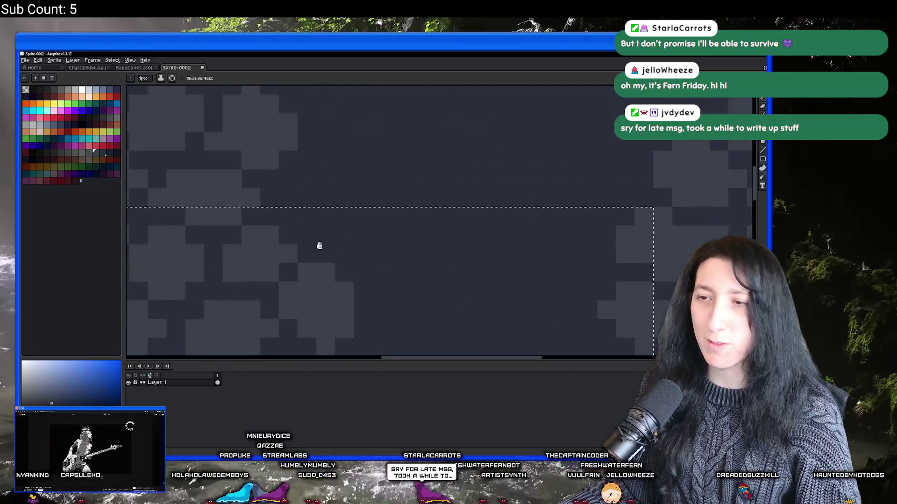